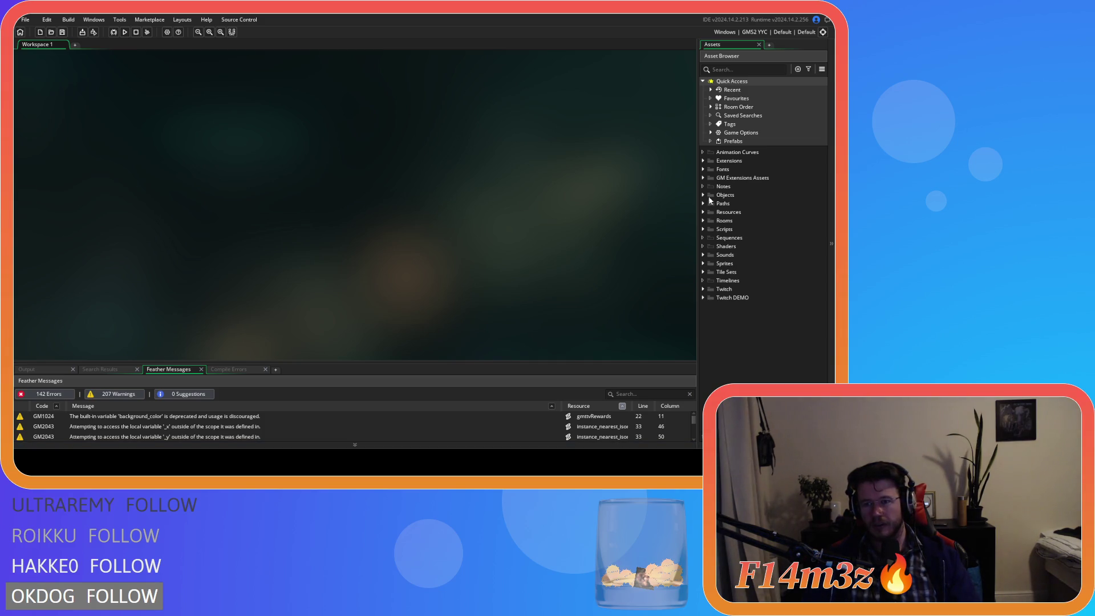
Step: Expand Scripts > Miracles, open sc_miracleSmite, then open sc_miracleResurrection
{"action": "left_click", "coordinate": [703, 230]}
{"action": "scroll", "coordinate": [705, 252], "scroll_direction": "down", "scroll_amount": 2}
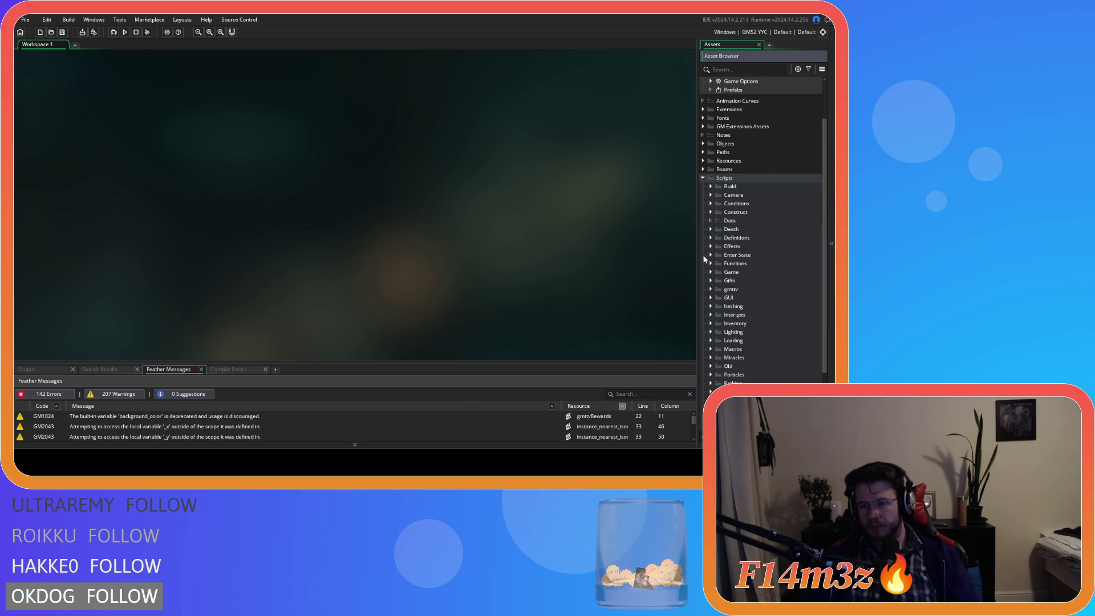
{"action": "left_click", "coordinate": [710, 357]}
{"action": "scroll", "coordinate": [736, 365], "scroll_direction": "down", "scroll_amount": 5}
{"action": "left_click", "coordinate": [777, 313]}
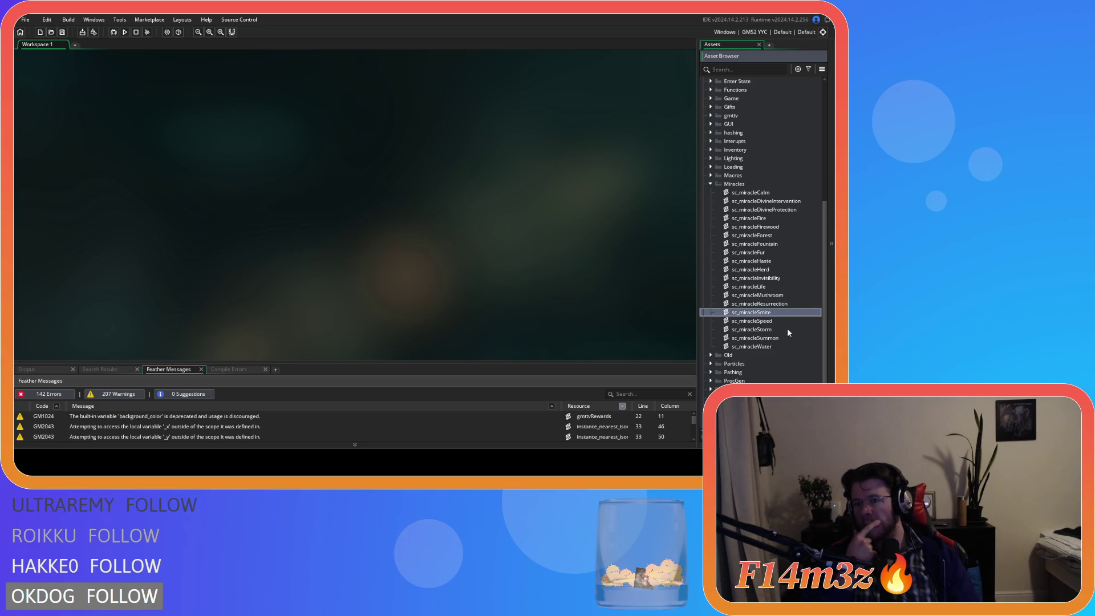
{"action": "key", "text": "Return"}
{"action": "double_click", "coordinate": [781, 304]}
Step: Copy the Resurrection definition block on lines 3–10 and close sc_miracleResurrection
{"action": "left_click_drag", "start_coordinate": [238, 161], "coordinate": [89, 119]}
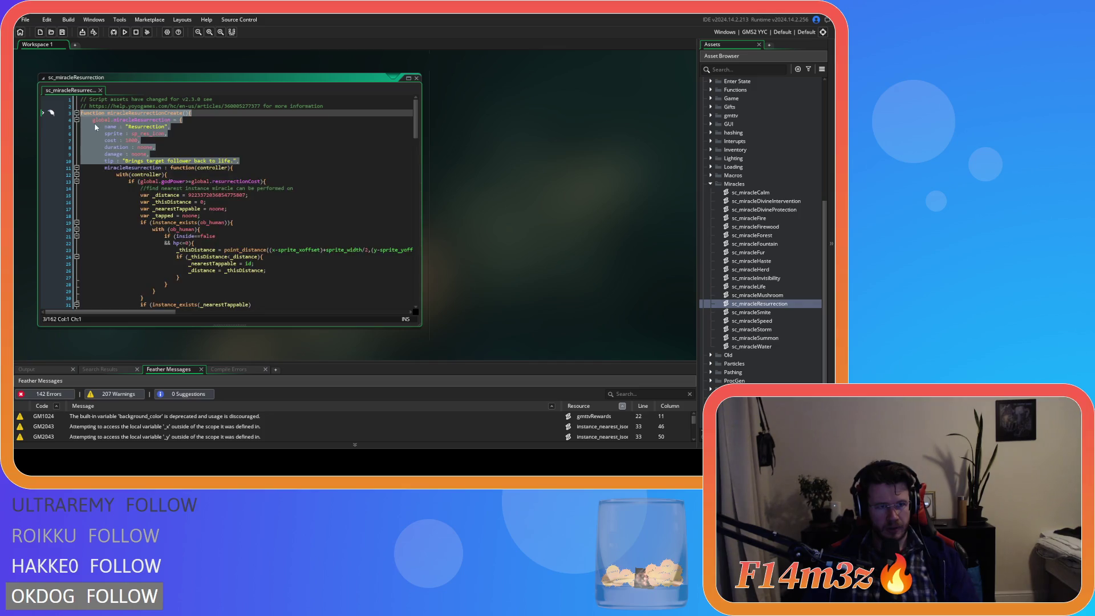
{"action": "right_click", "coordinate": [102, 130]}
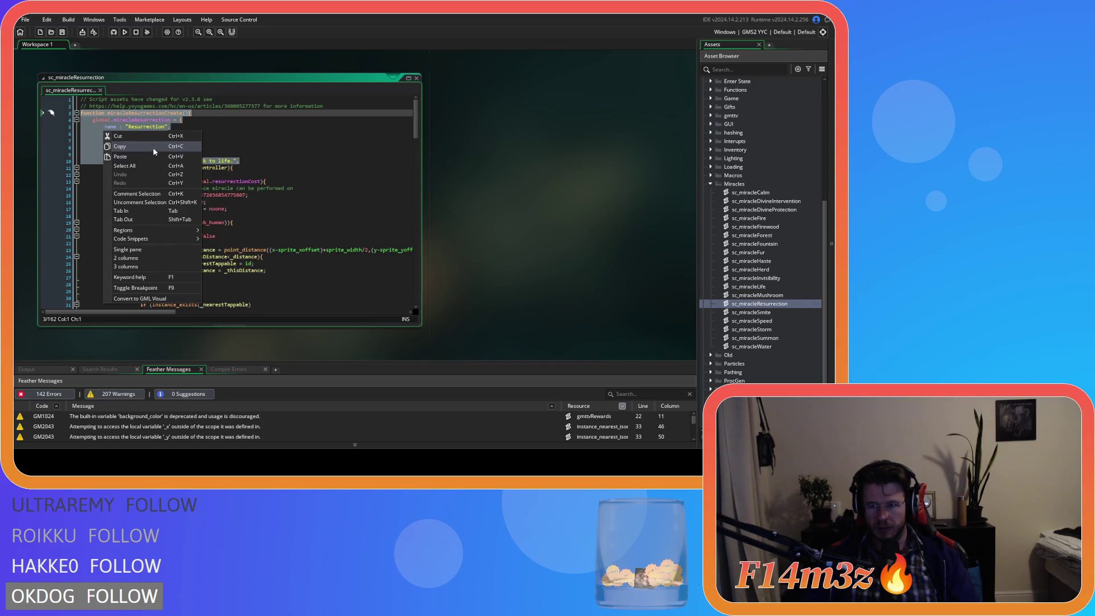
{"action": "left_click", "coordinate": [152, 147]}
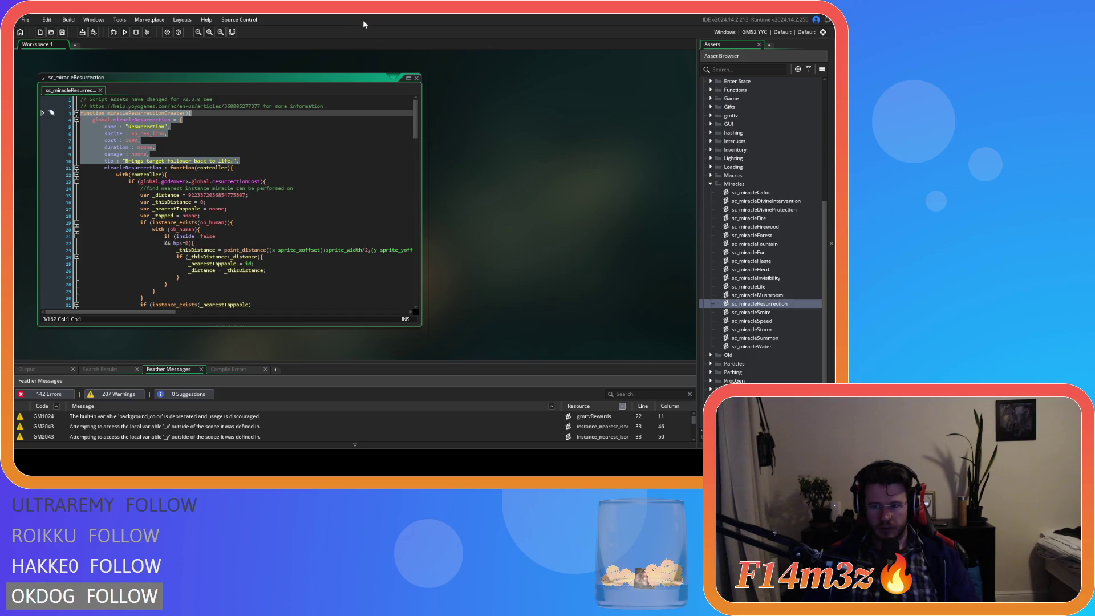
{"action": "left_click", "coordinate": [416, 77]}
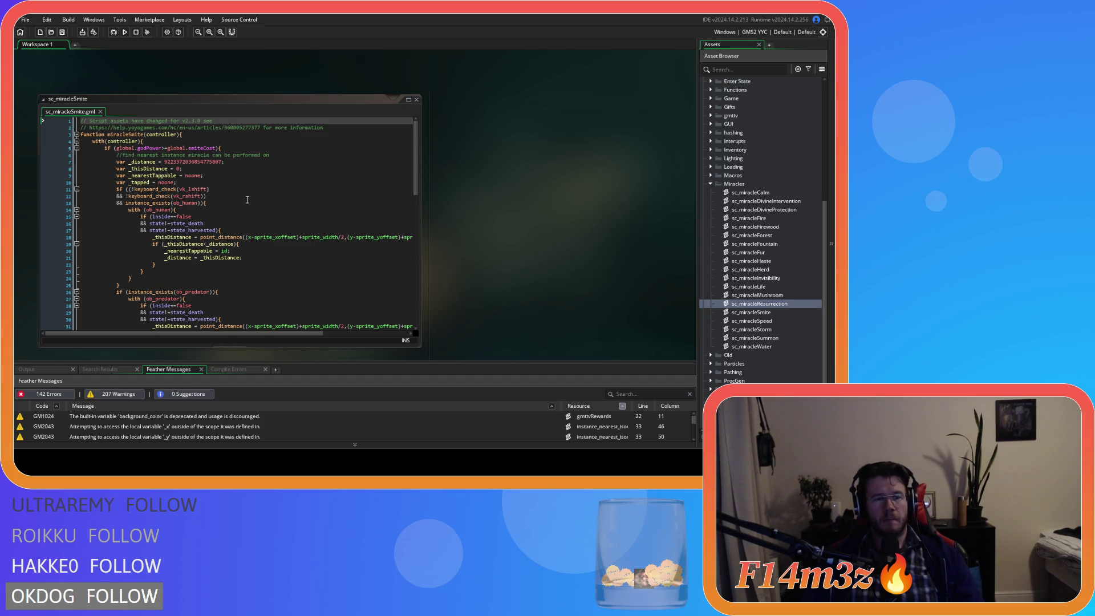
Step: Paste the Resurrection definition at line 3 and select the existing Smite function code below it
{"action": "left_click", "coordinate": [300, 130]}
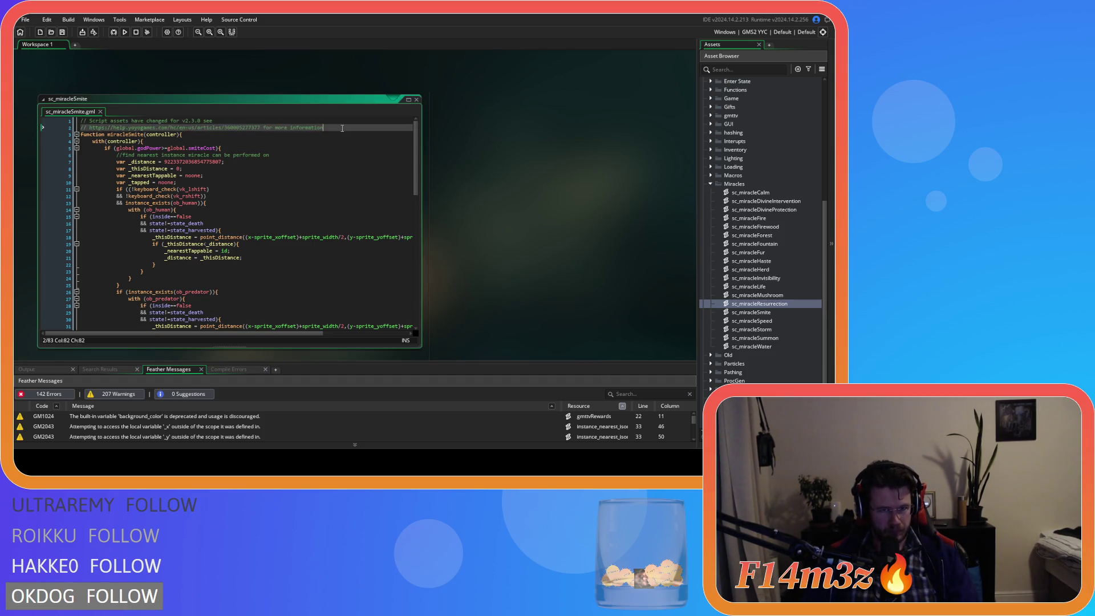
{"action": "key", "text": "ctrl+v"}
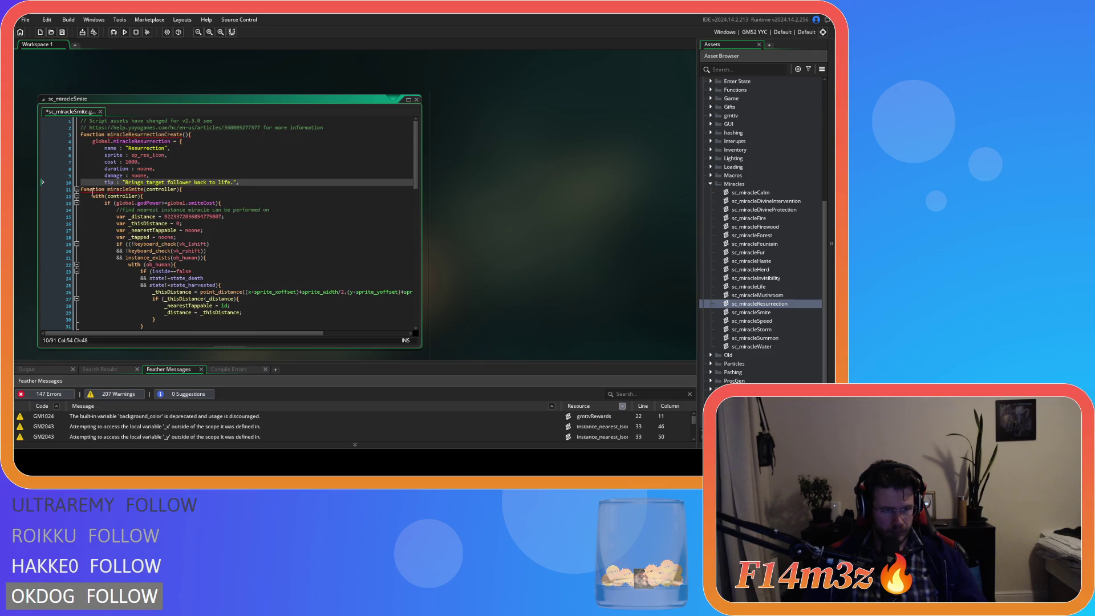
{"action": "mouse_move", "coordinate": [81, 190]}
{"action": "left_mouse_down"}
{"action": "mouse_move", "coordinate": [142, 223]}
{"action": "mouse_move", "coordinate": [217, 329]}
{"action": "mouse_move", "coordinate": [231, 331]}
{"action": "left_mouse_up"}
{"action": "scroll", "coordinate": [223, 285], "scroll_direction": "up", "scroll_amount": 20}
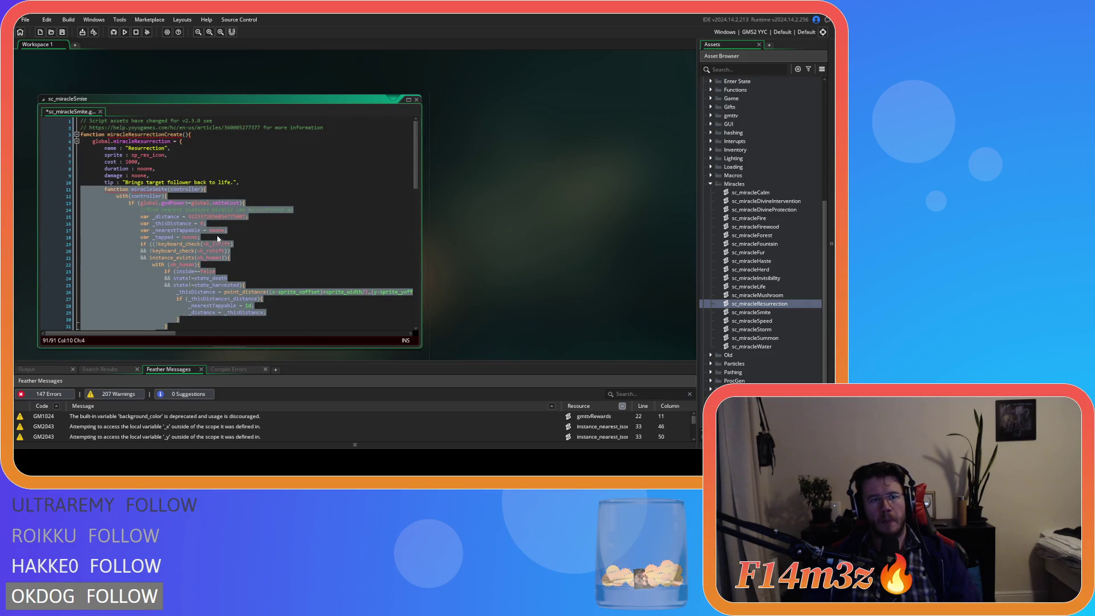
{"action": "scroll", "coordinate": [217, 242], "scroll_direction": "down", "scroll_amount": 20}
Step: Add a closing brace on its own line at the end of the script
{"action": "left_click", "coordinate": [136, 314]}
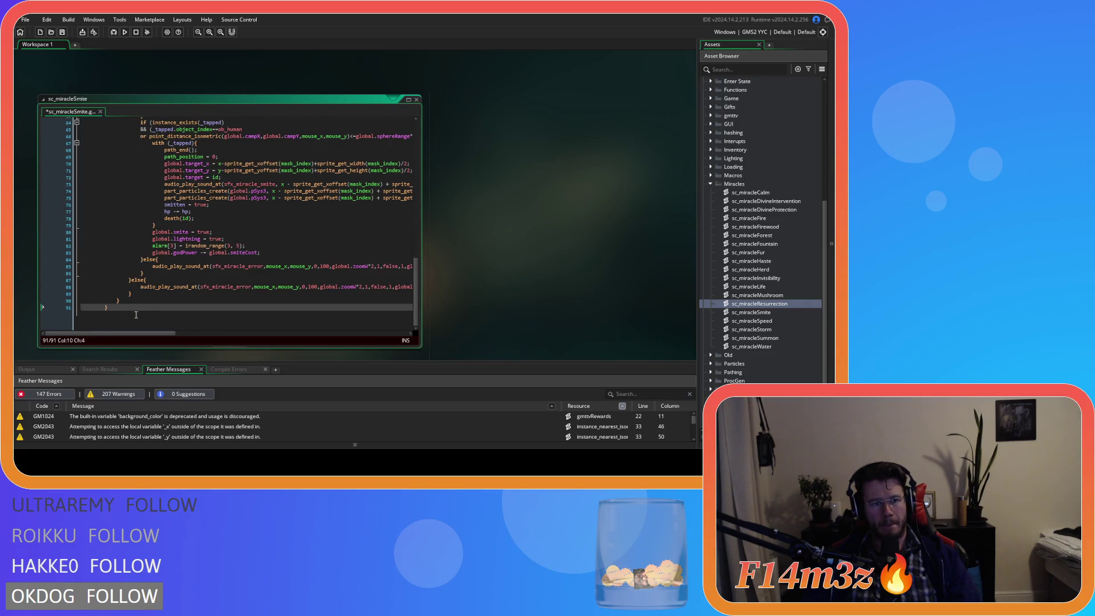
{"action": "key", "text": "Return"}
{"action": "type", "text": "}"}
{"action": "key", "text": "Return"}
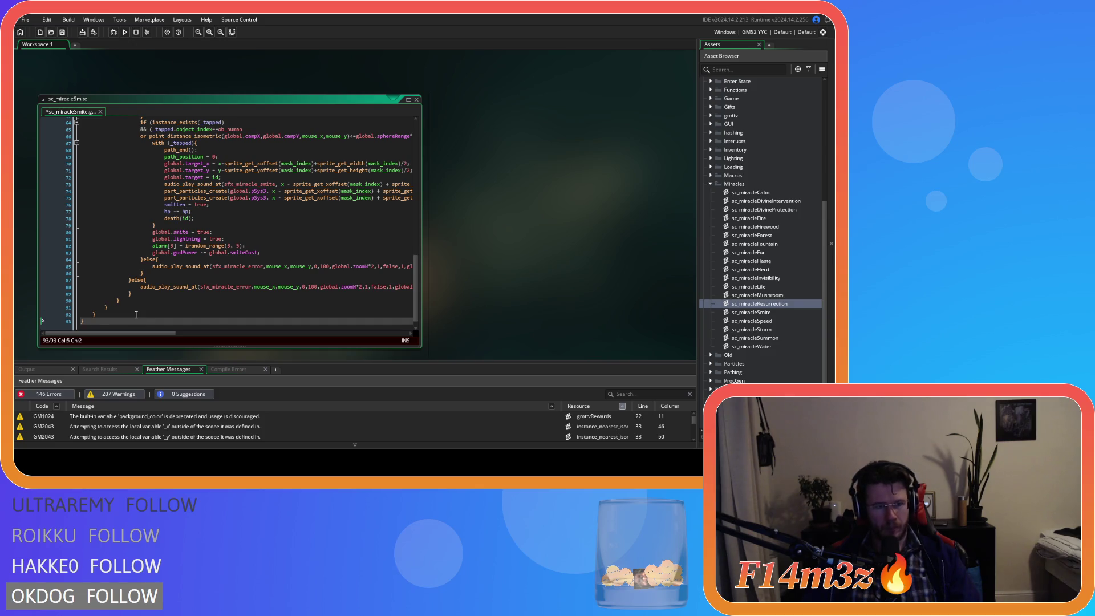
{"action": "scroll", "coordinate": [137, 315], "scroll_direction": "up", "scroll_amount": 20}
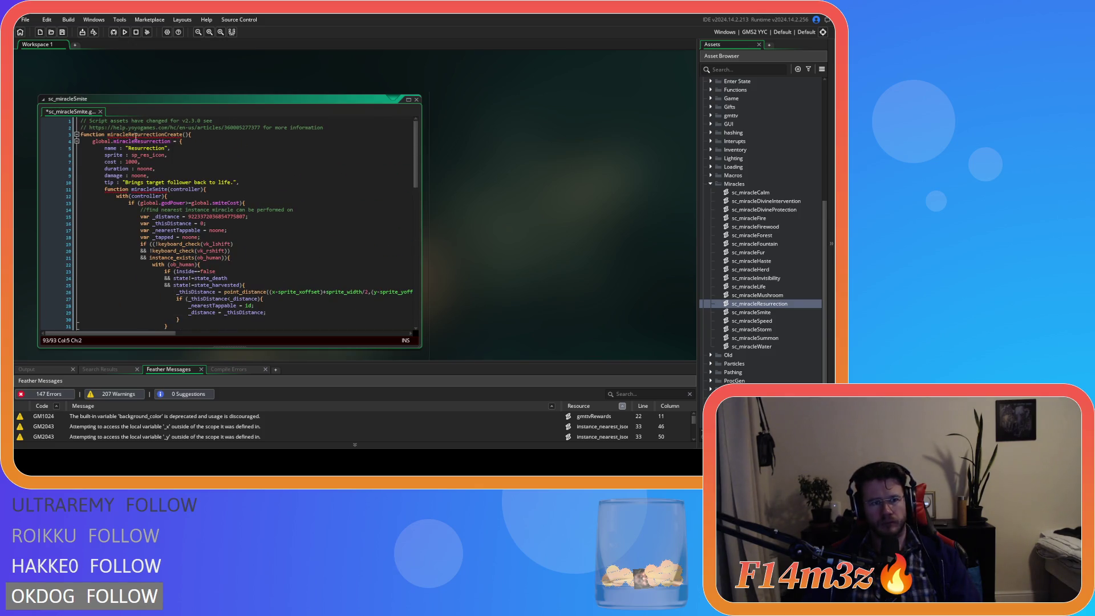
{"action": "left_click_drag", "start_coordinate": [164, 136], "coordinate": [129, 137]}
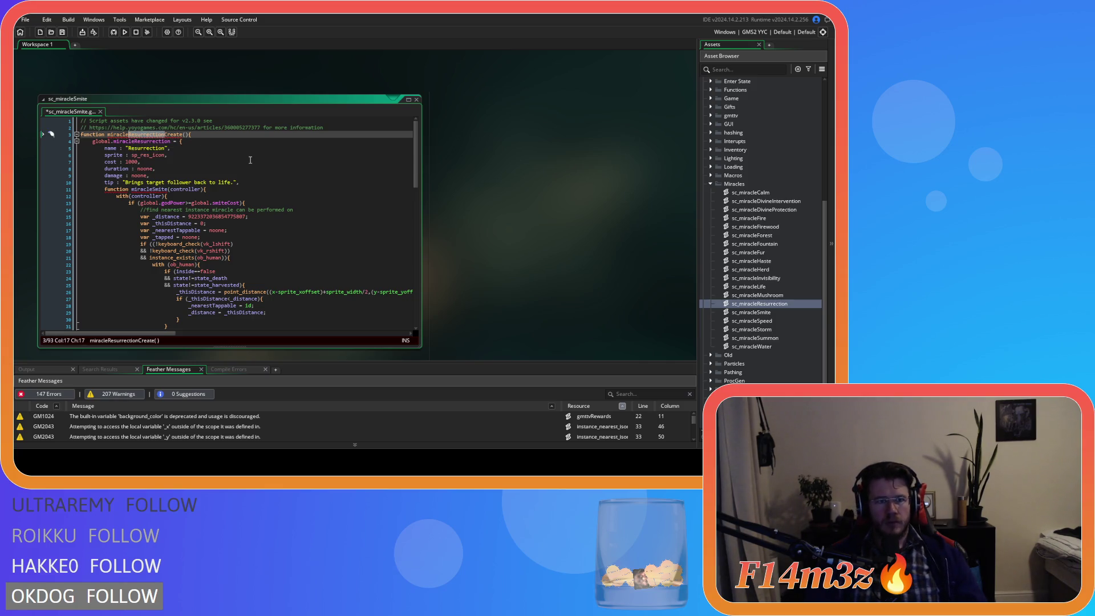
Step: Replace Resurrection with Smite in the create function name, the name string and the global variable
{"action": "type", "text": "Smite"}
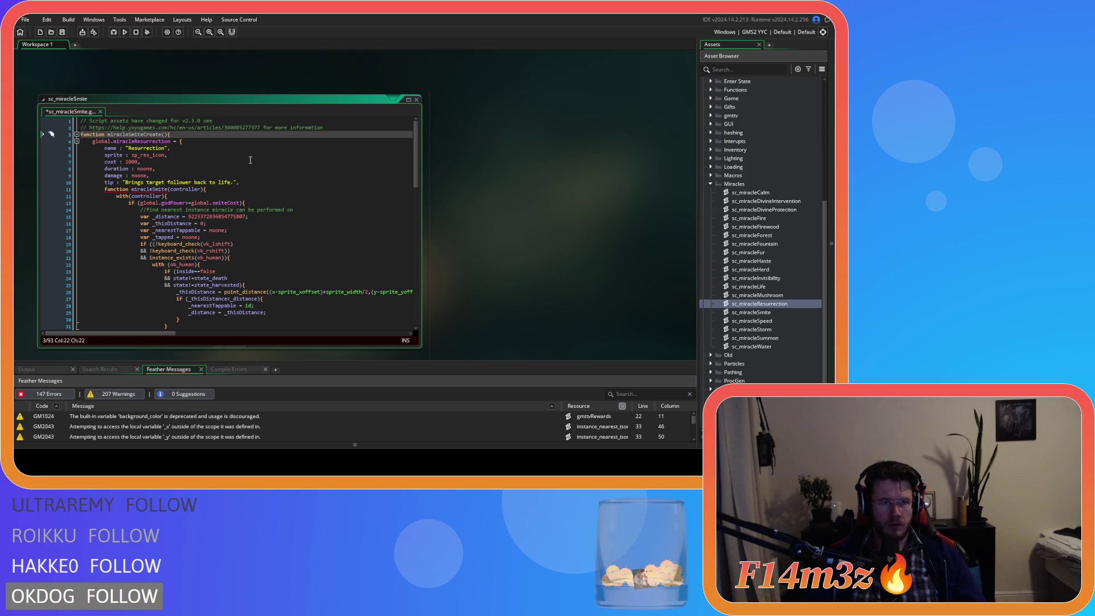
{"action": "key", "text": "shift+Left"}
{"action": "key", "text": "shift+Left"}
{"action": "key", "text": "shift+Left"}
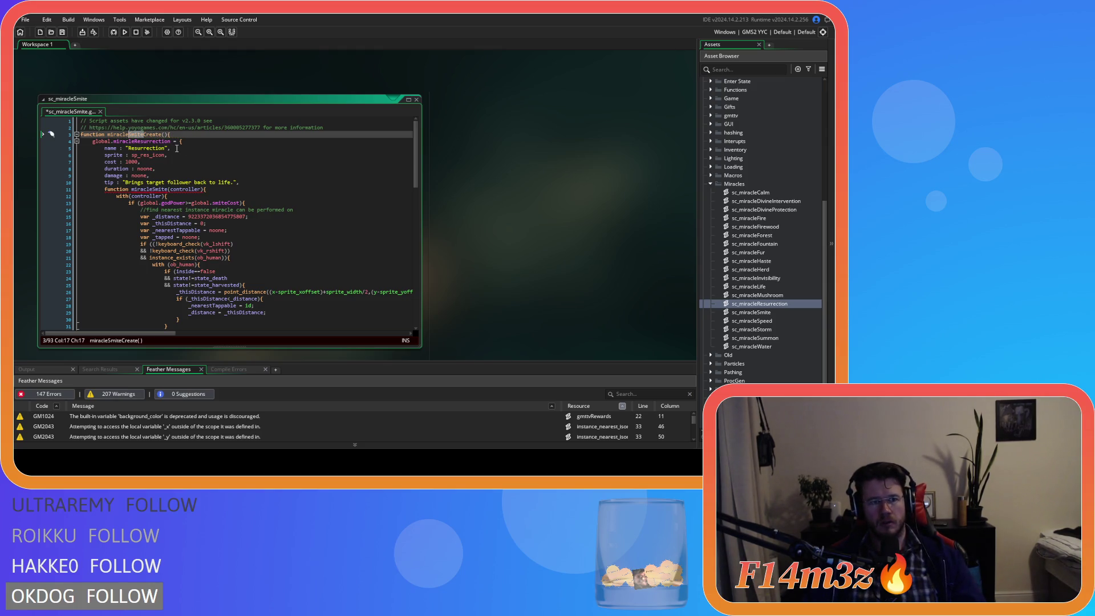
{"action": "double_click", "coordinate": [133, 148]}
{"action": "type", "text": "Smite"}
{"action": "left_click_drag", "start_coordinate": [137, 141], "coordinate": [171, 141]}
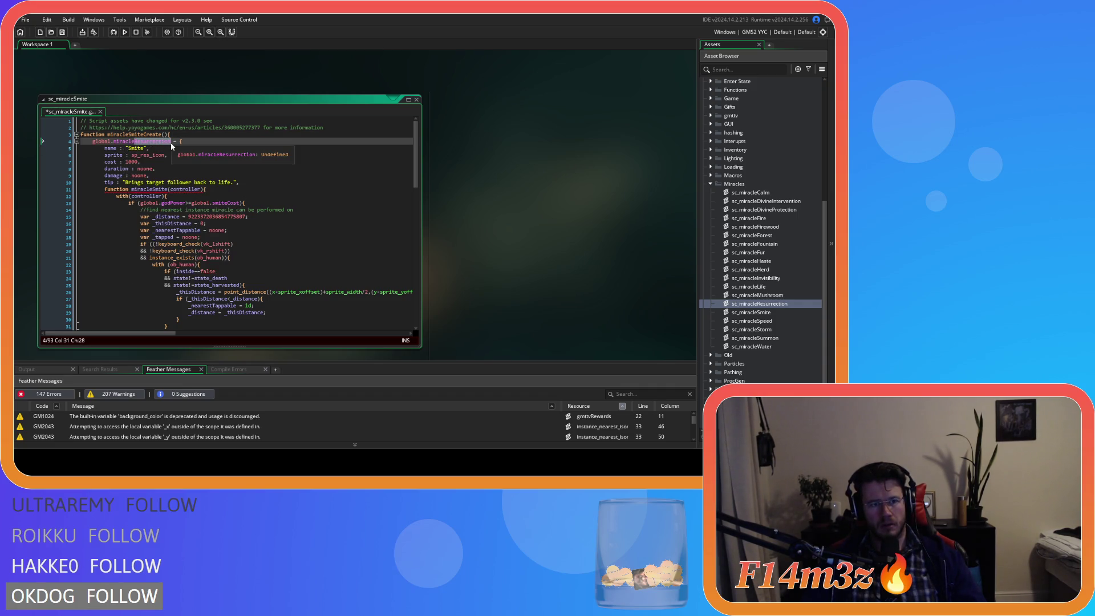
{"action": "type", "text": "Smite"}
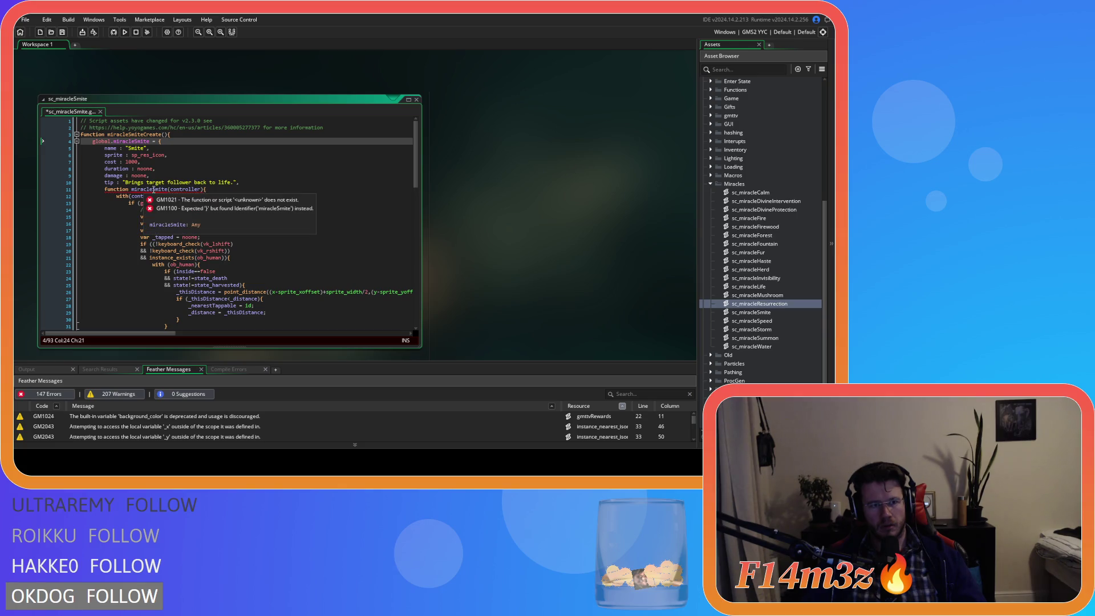
Step: Change line 11 to miracleSmite : function(controller) and save the script
{"action": "double_click", "coordinate": [154, 190]}
{"action": "key", "text": "BackSpace"}
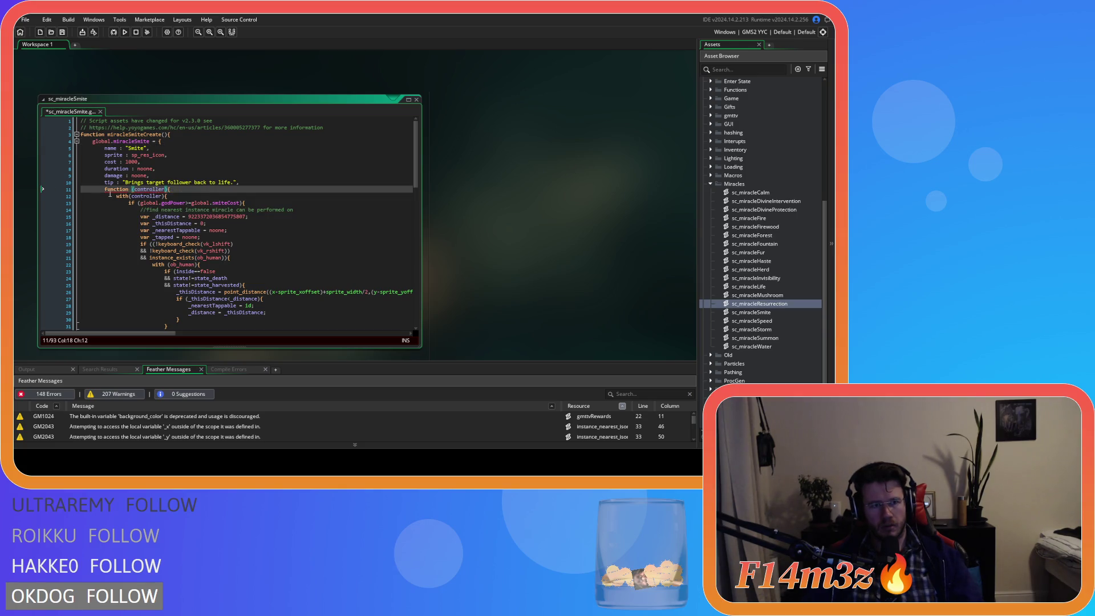
{"action": "type", "text": "mir"}
{"action": "key", "text": "Return"}
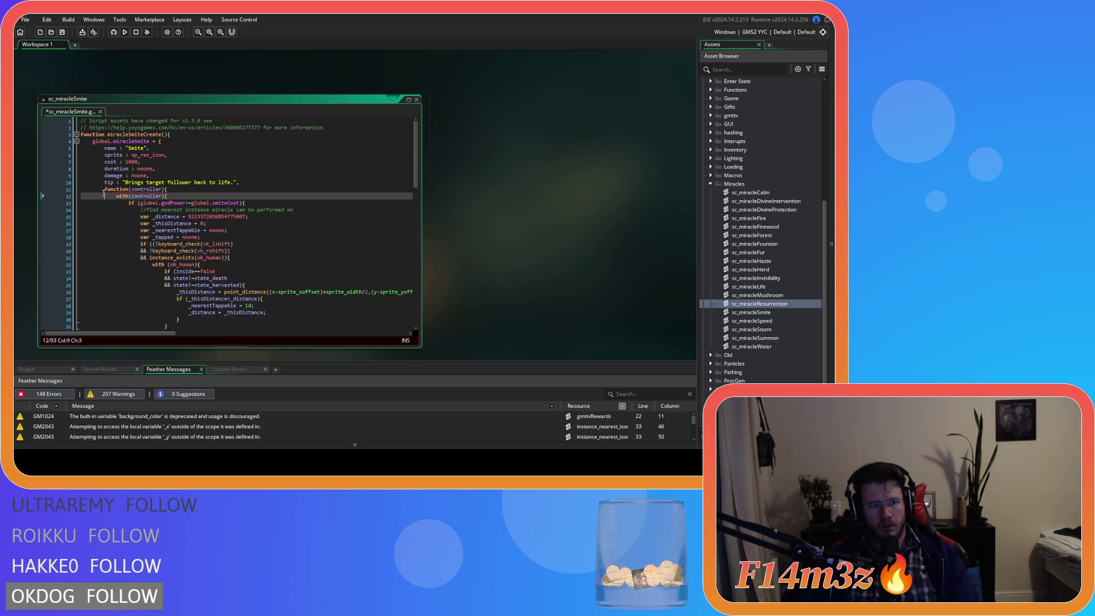
{"action": "type", "text": ":"}
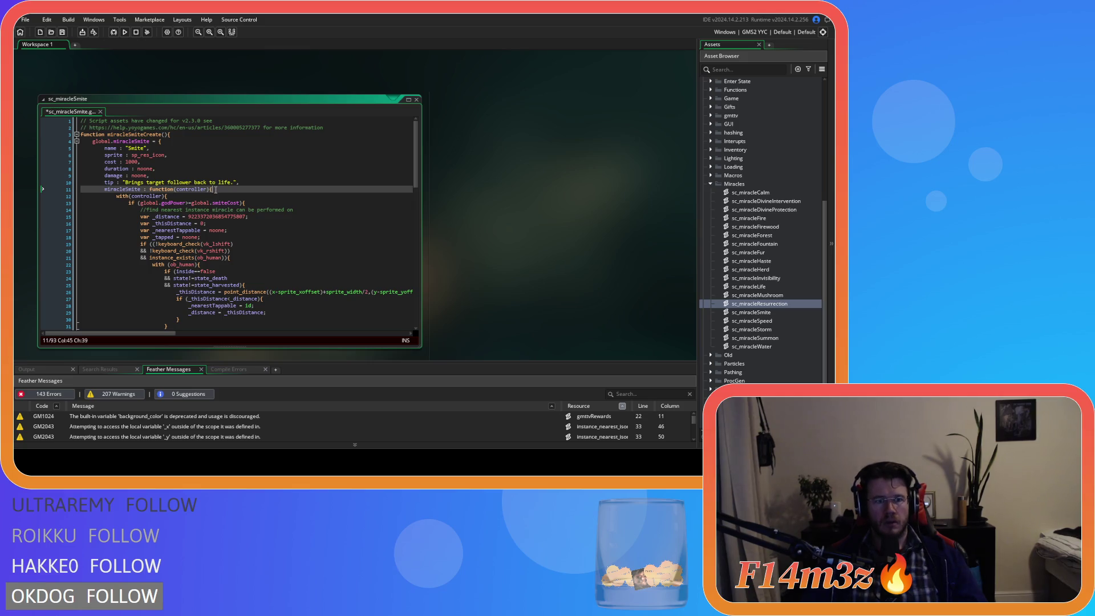
{"action": "left_click", "coordinate": [232, 188]}
{"action": "key", "text": "ctrl+s"}
Step: Change the sprite to sp_smite_icon and select the damage value for replacement
{"action": "left_click", "coordinate": [148, 149]}
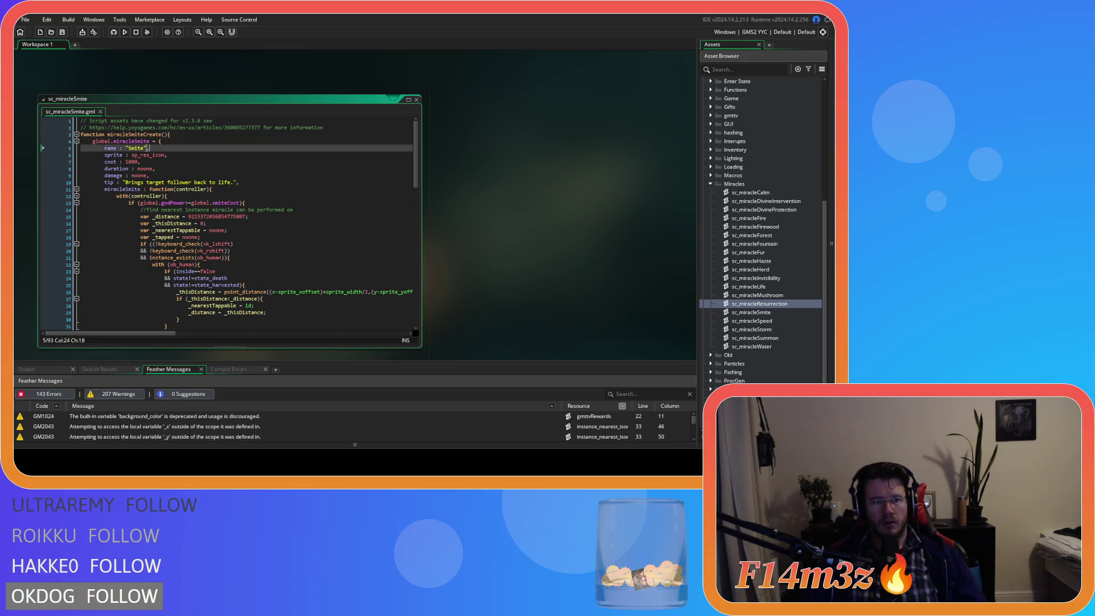
{"action": "left_click", "coordinate": [149, 155]}
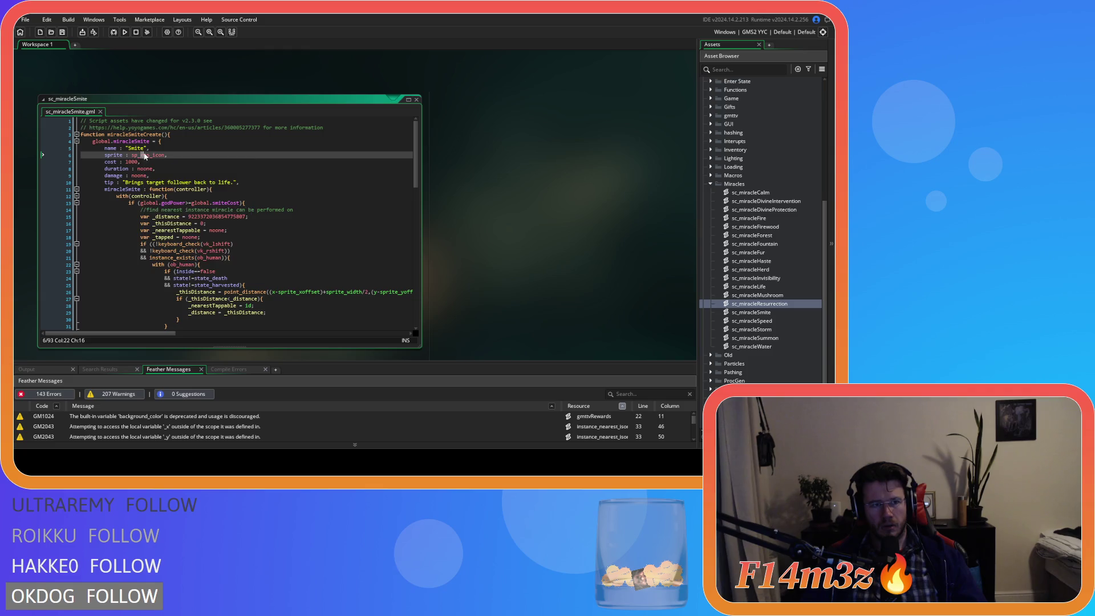
{"action": "type", "text": "smite"}
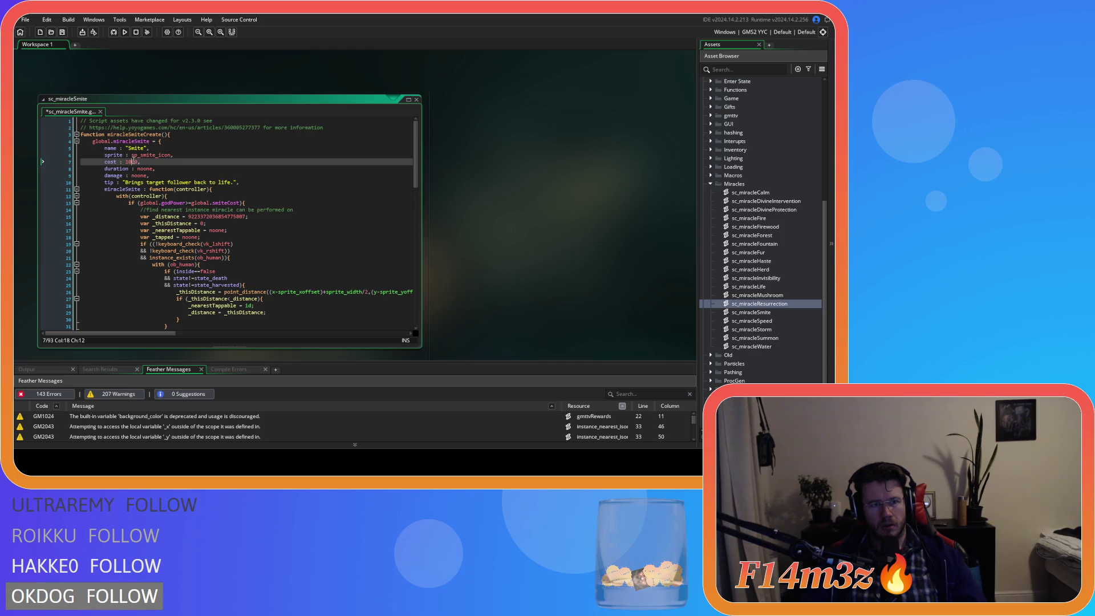
{"action": "left_click", "coordinate": [196, 182]}
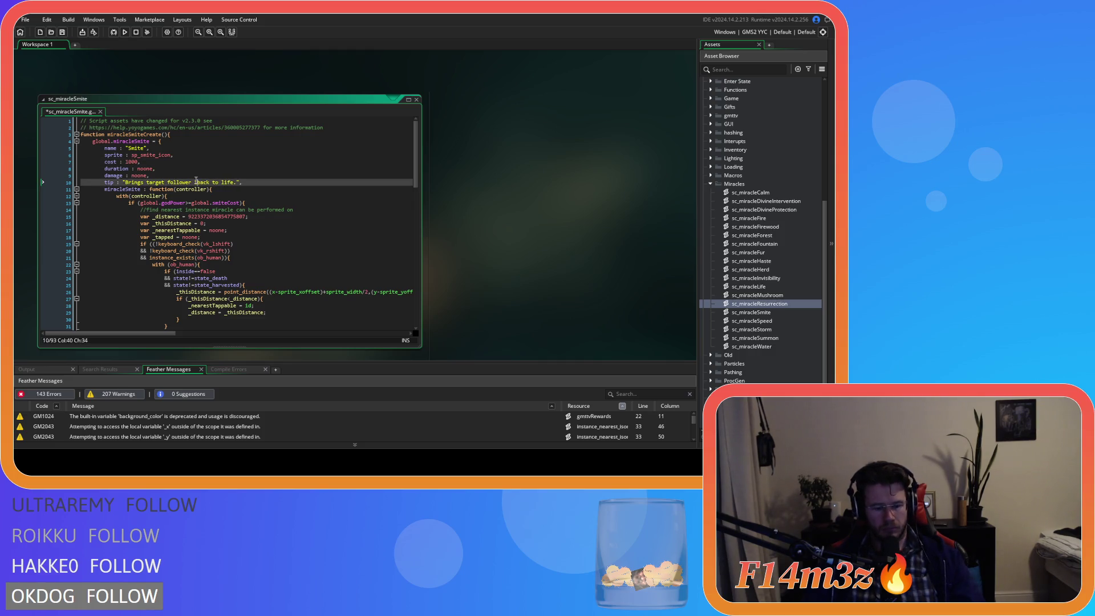
{"action": "left_click", "coordinate": [126, 162]}
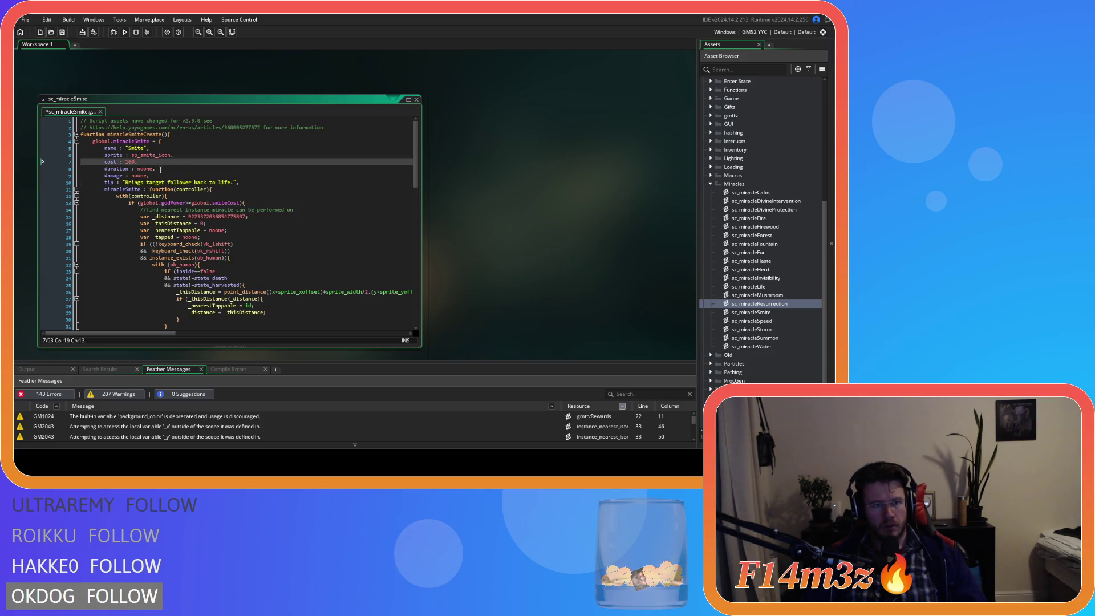
{"action": "double_click", "coordinate": [140, 175]}
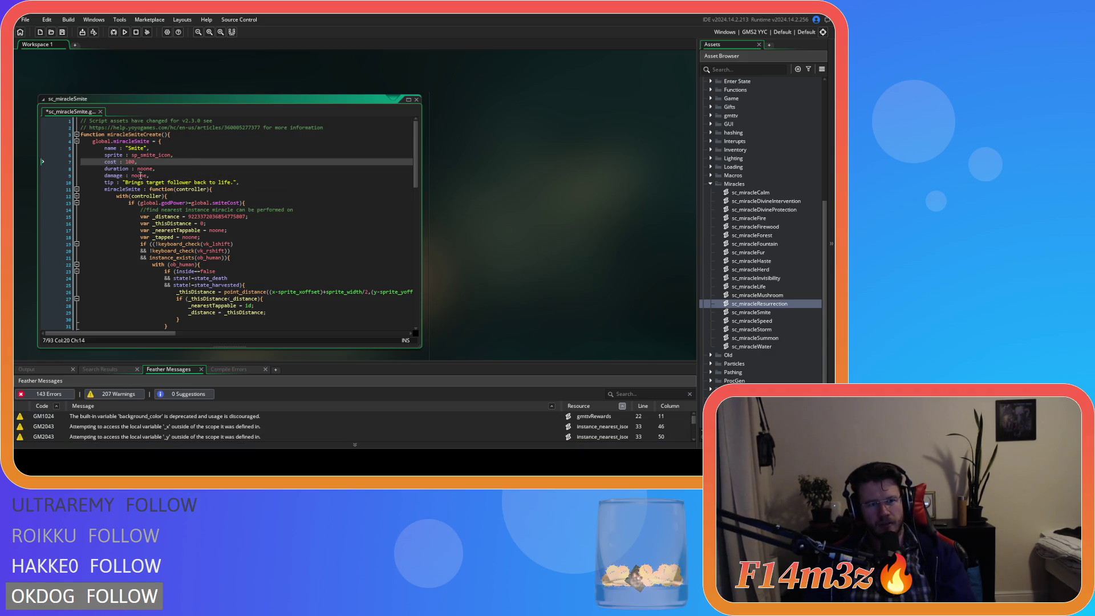
Step: Enter 1000 as the damage value and wrap it in quotes
{"action": "mouse_move", "coordinate": [140, 177]}
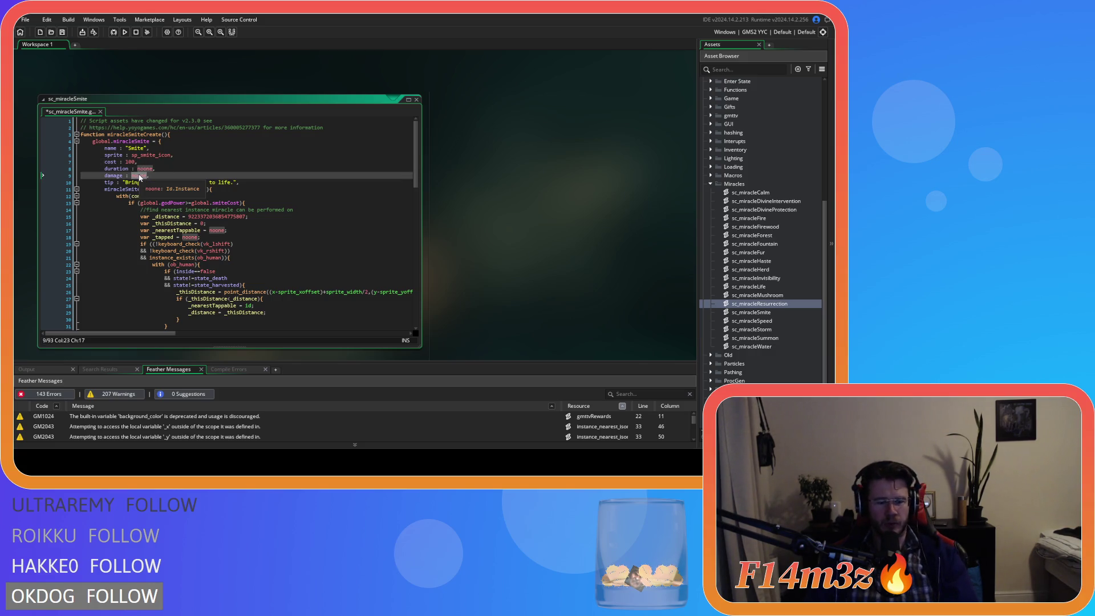
{"action": "type", "text": "1000"}
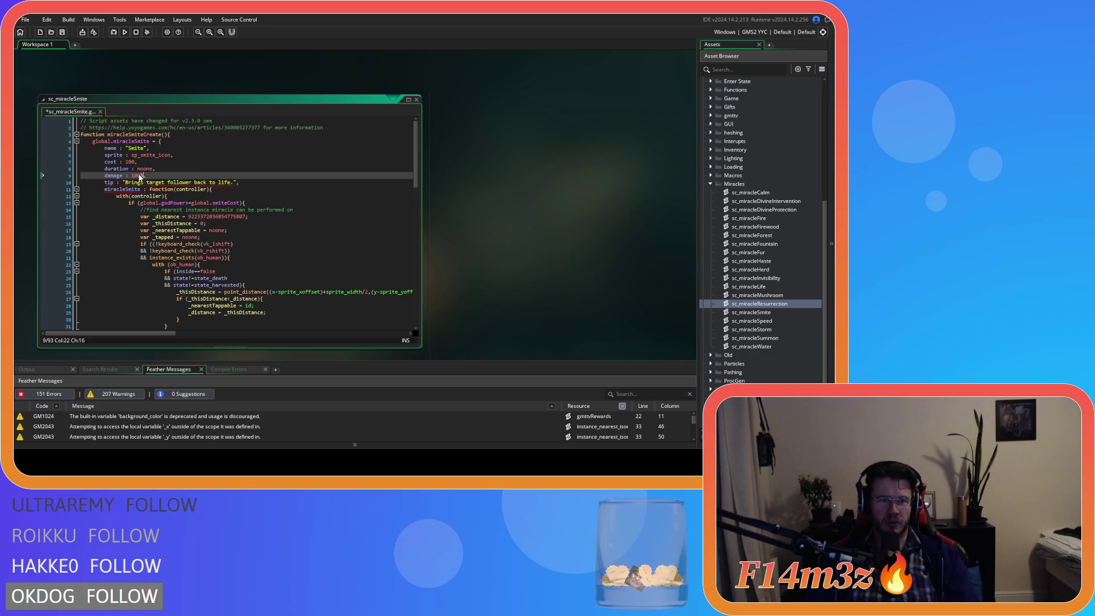
{"action": "key", "text": "ctrl+Left"}
{"action": "type", "text": "\""}
{"action": "key", "text": "End"}
{"action": "key", "text": "Left"}
{"action": "type", "text": "\""}
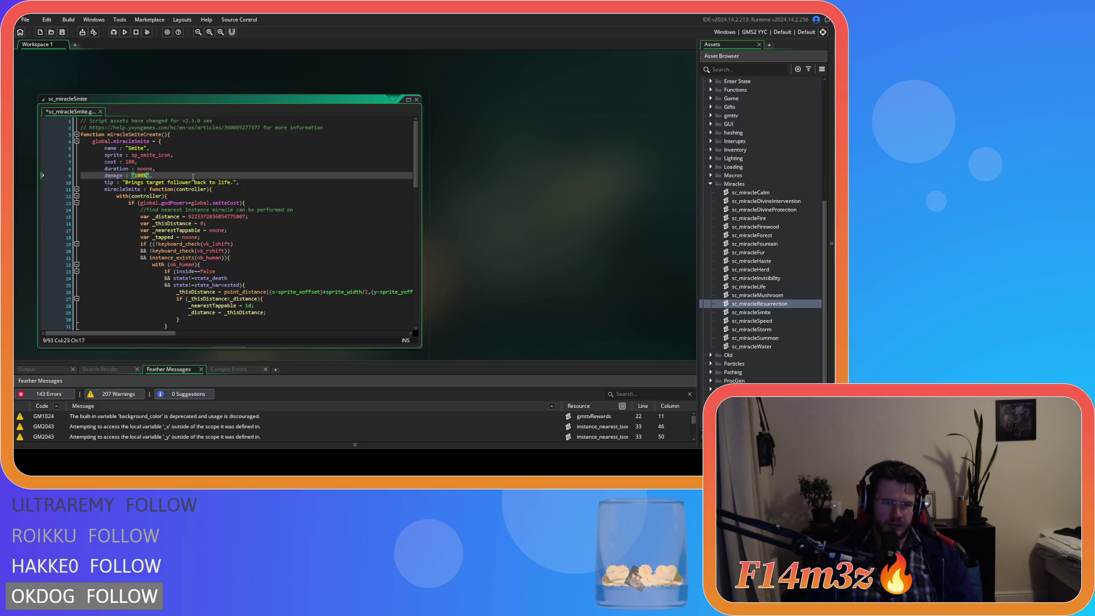
Step: Change the damage text to "Target HP" and save the script
{"action": "key", "text": "BackSpace"}
{"action": "key", "text": "BackSpace"}
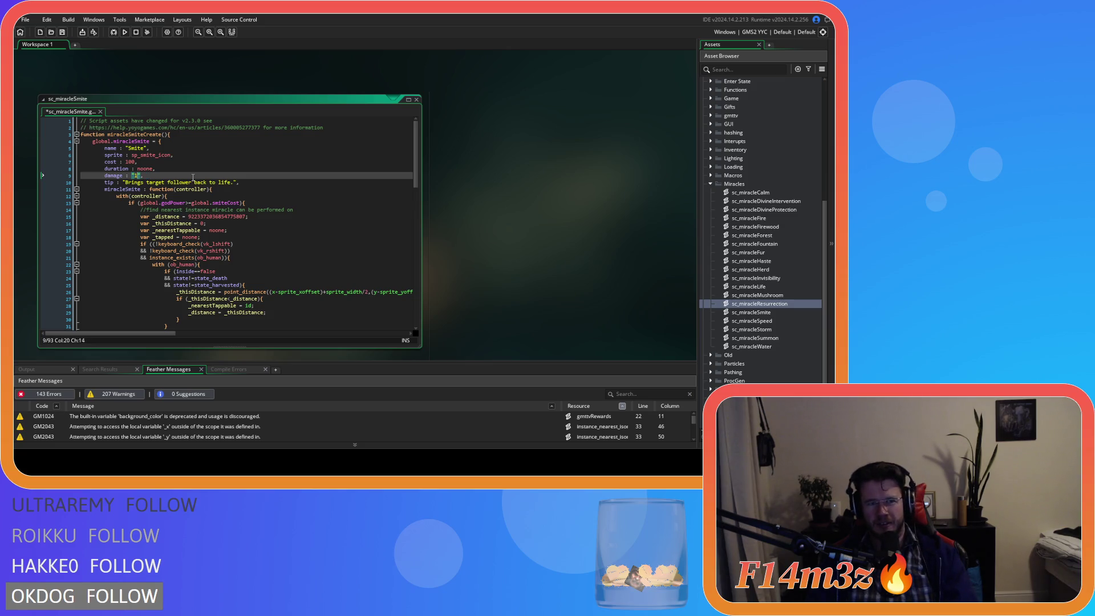
{"action": "type", "text": "Target HP"}
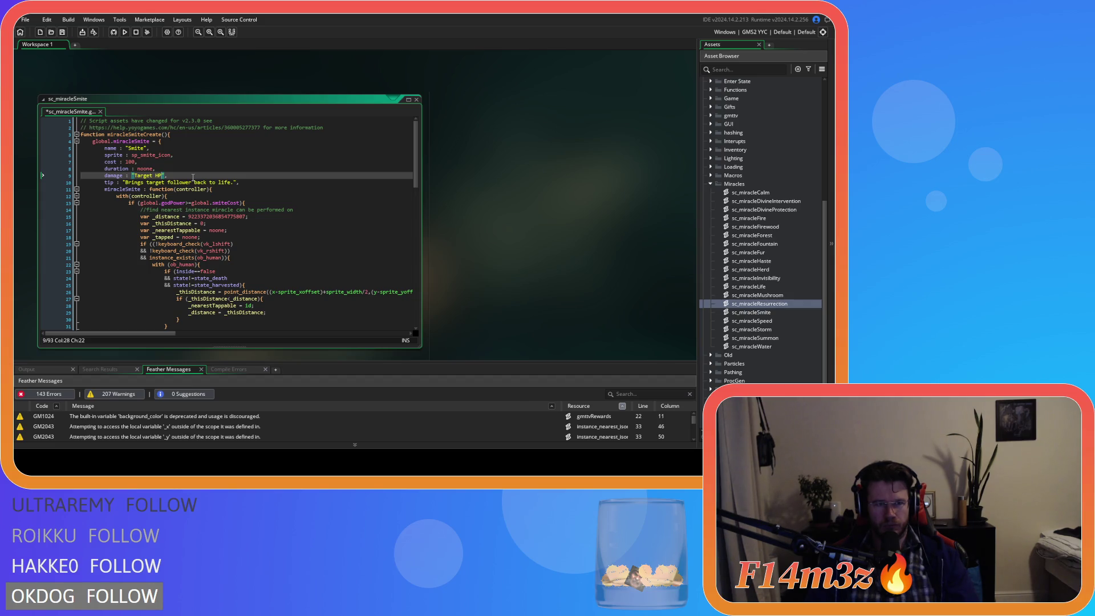
{"action": "key", "text": "Down"}
{"action": "key", "text": "Down"}
{"action": "key", "text": "Down"}
{"action": "key", "text": "Up"}
{"action": "key", "text": "Up"}
{"action": "key", "text": "Up"}
{"action": "key", "text": "End"}
{"action": "key", "text": "ctrl+s"}
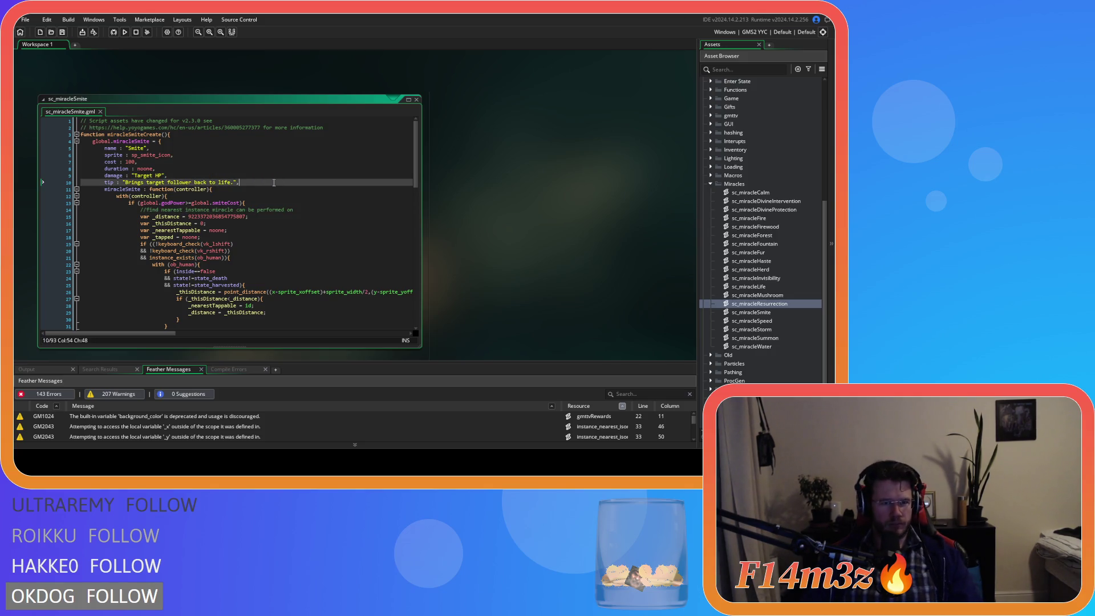
Step: Replace the tip with 'Smites the target Creature/Follower disintegrating them. Smitten Creatures/Followers cannot be harvested or resurrected'
{"action": "left_click_drag", "start_coordinate": [235, 183], "coordinate": [126, 186]}
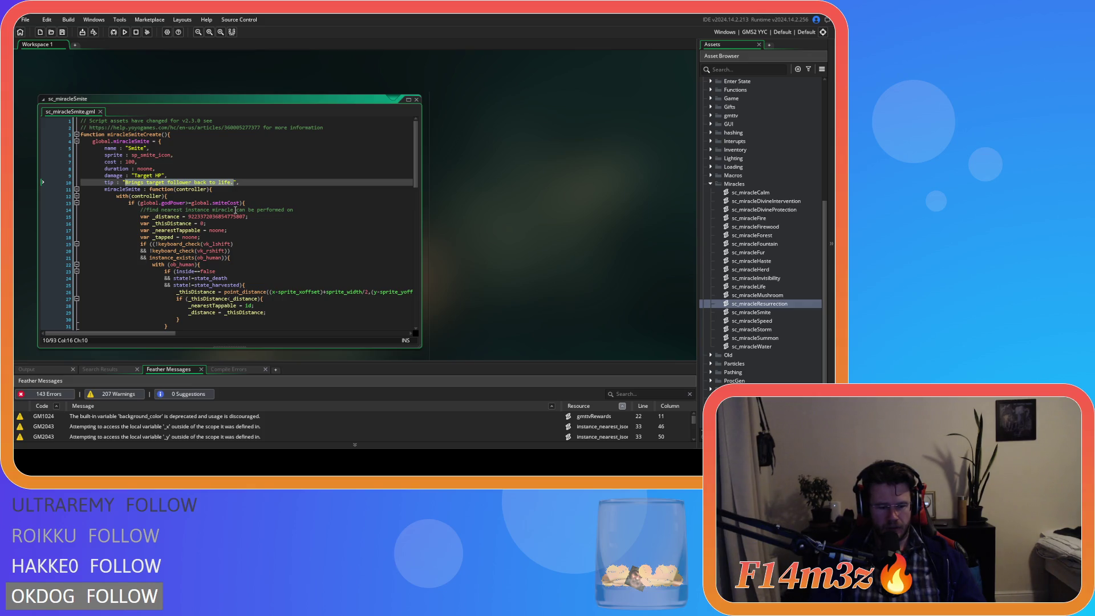
{"action": "type", "text": "Smites "}
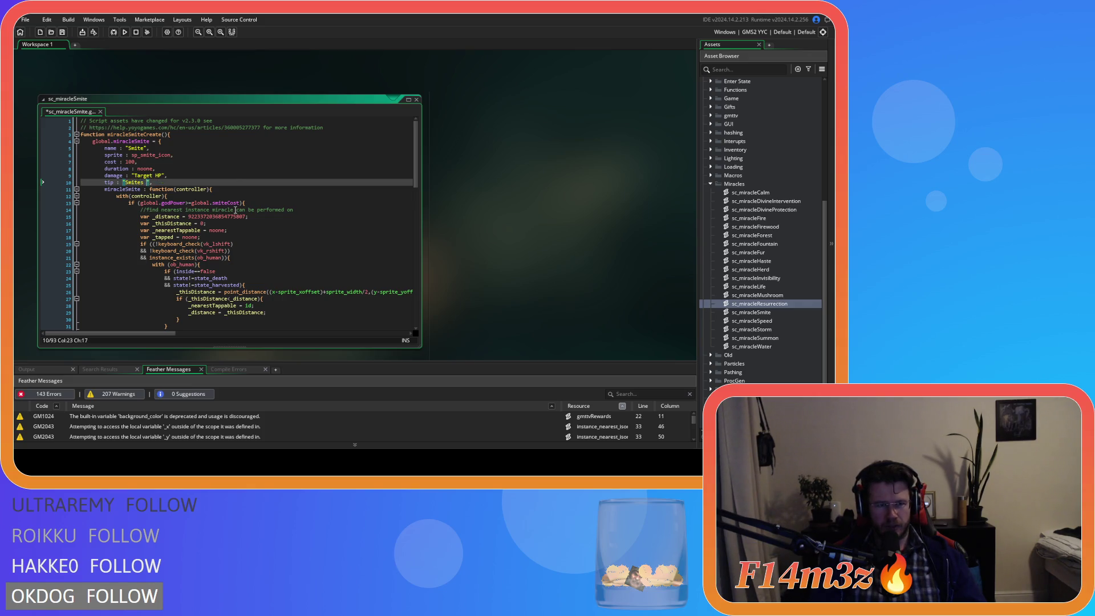
{"action": "type", "text": "the target"}
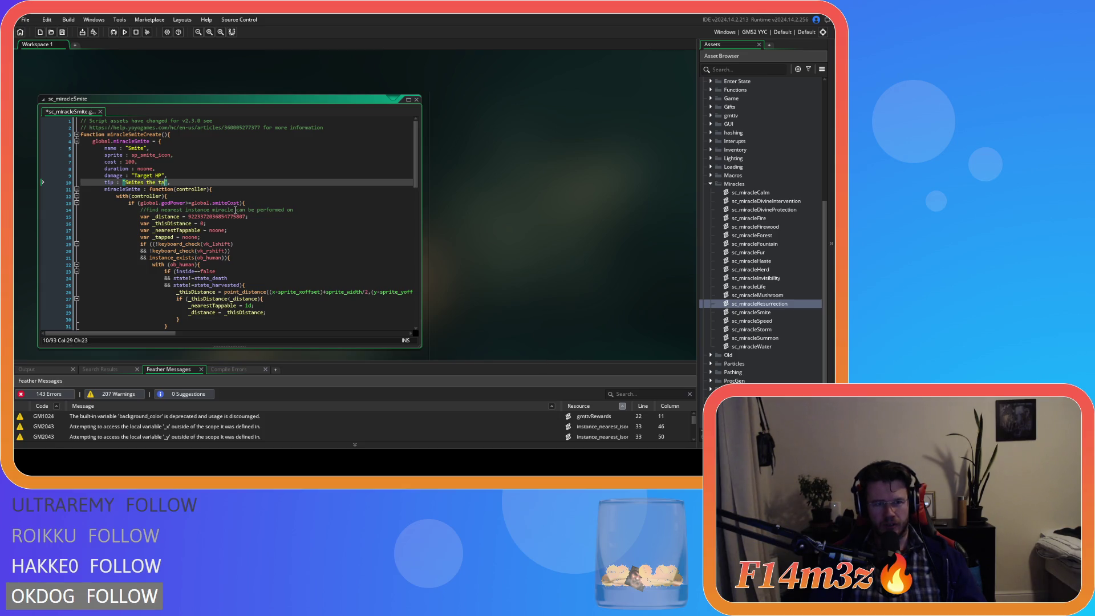
{"action": "type", "text": " Cr"}
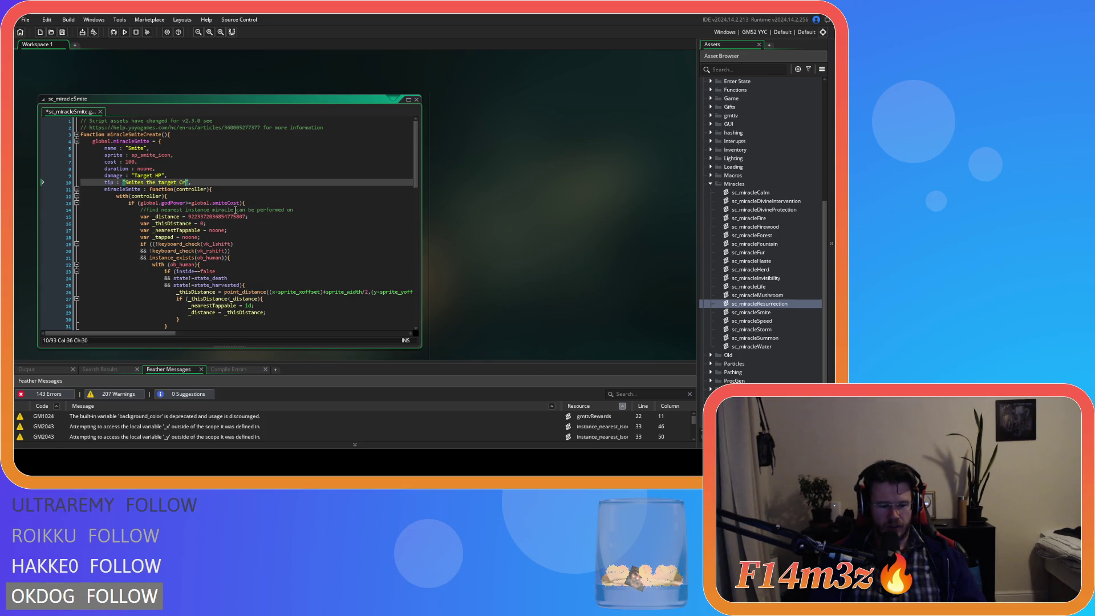
{"action": "type", "text": "eature."}
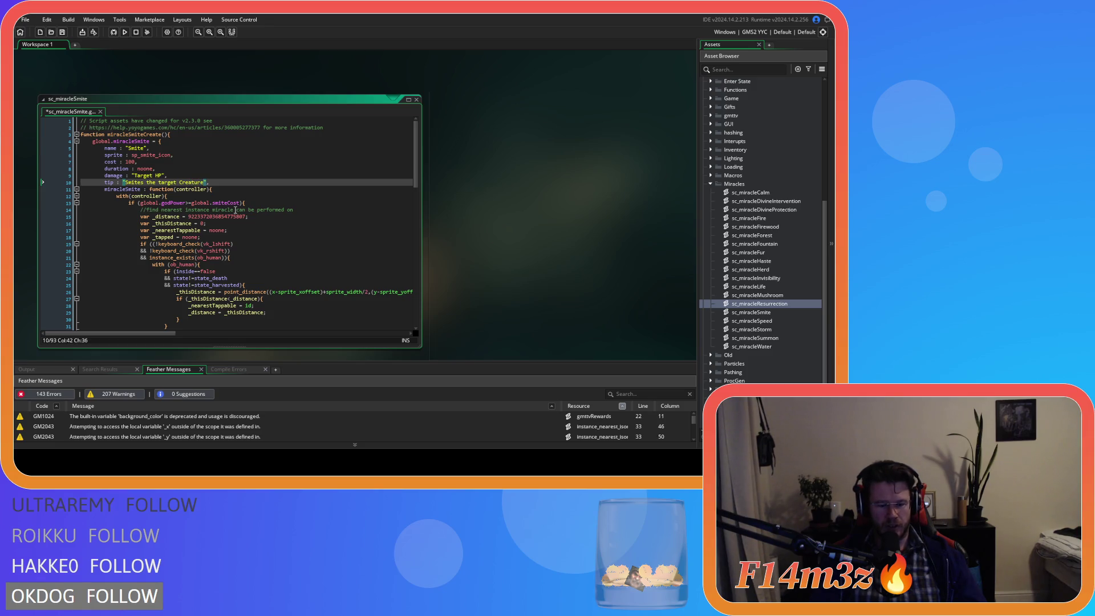
{"action": "type", "text": "Follower"}
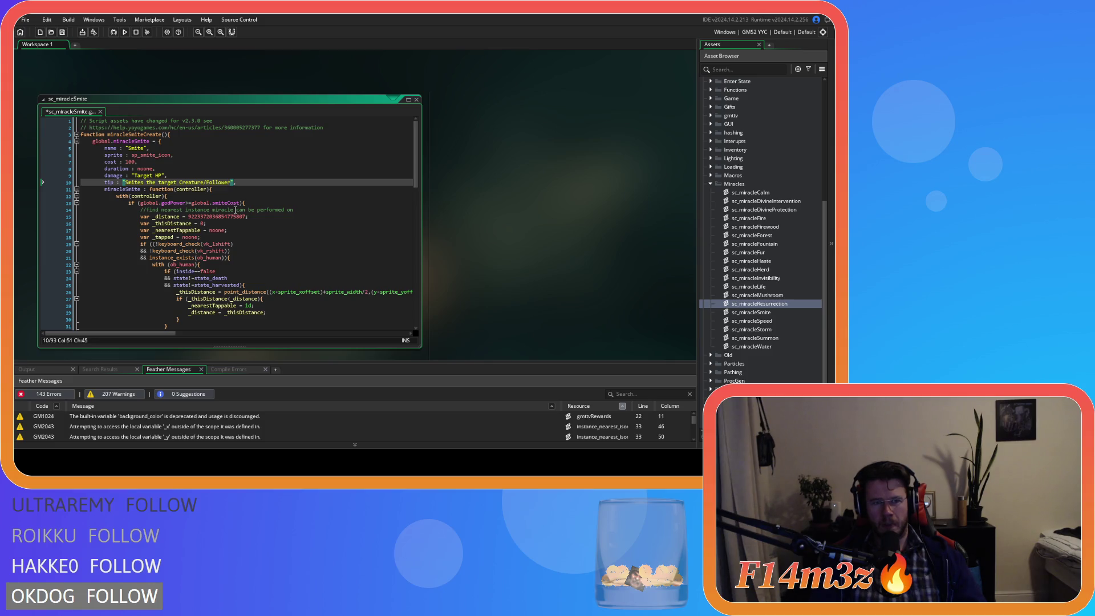
{"action": "type", "text": " d"}
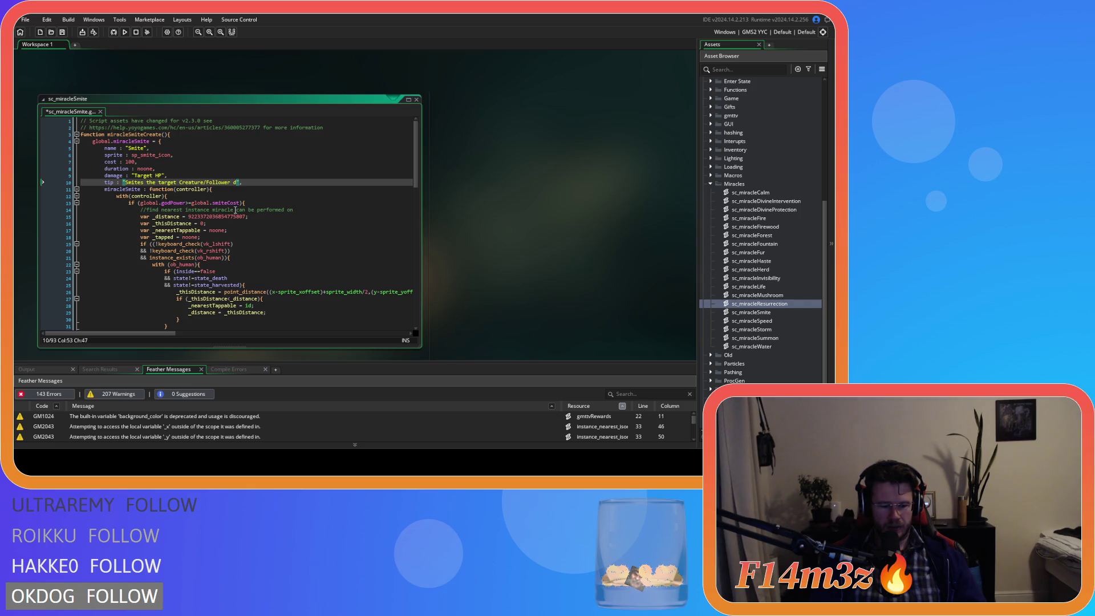
{"action": "type", "text": "isint"}
{"action": "type", "text": "egrating "}
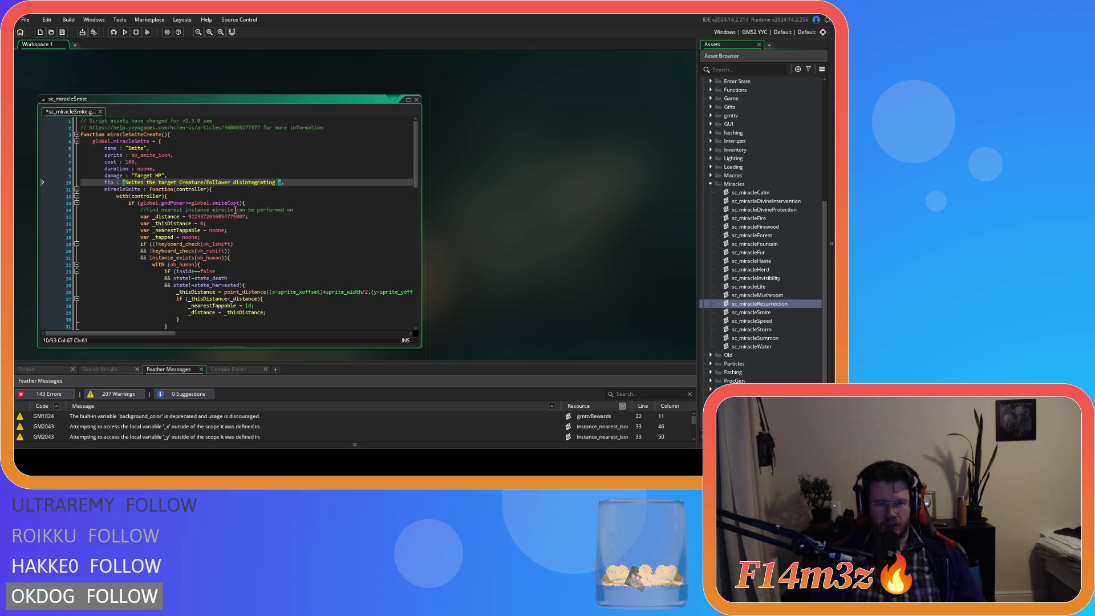
{"action": "type", "text": "them"}
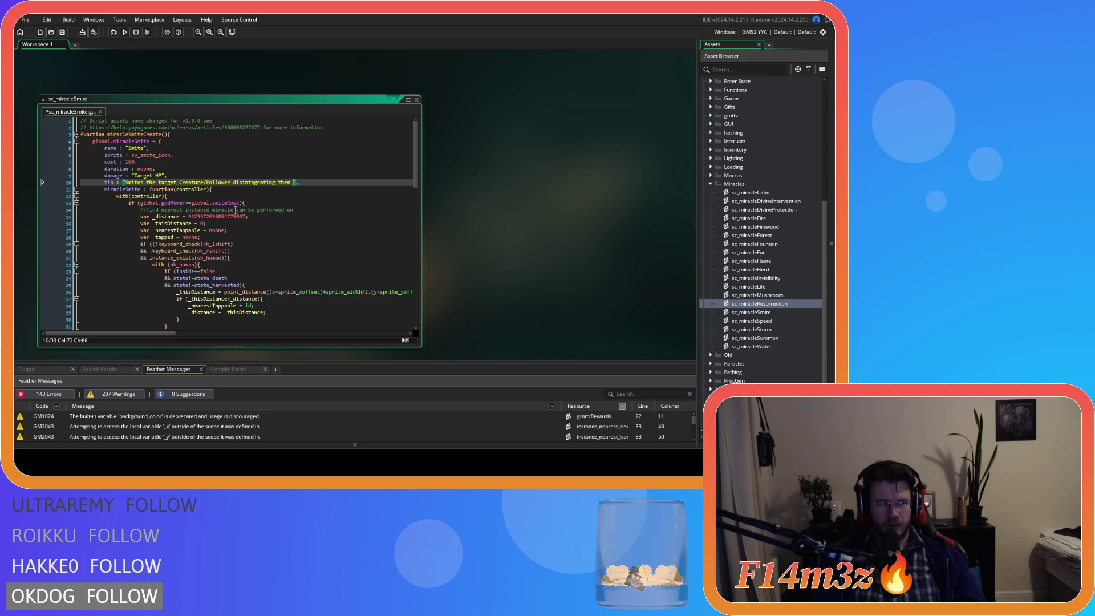
{"action": "key", "text": "BackSpace"}
{"action": "type", "text": ". "}
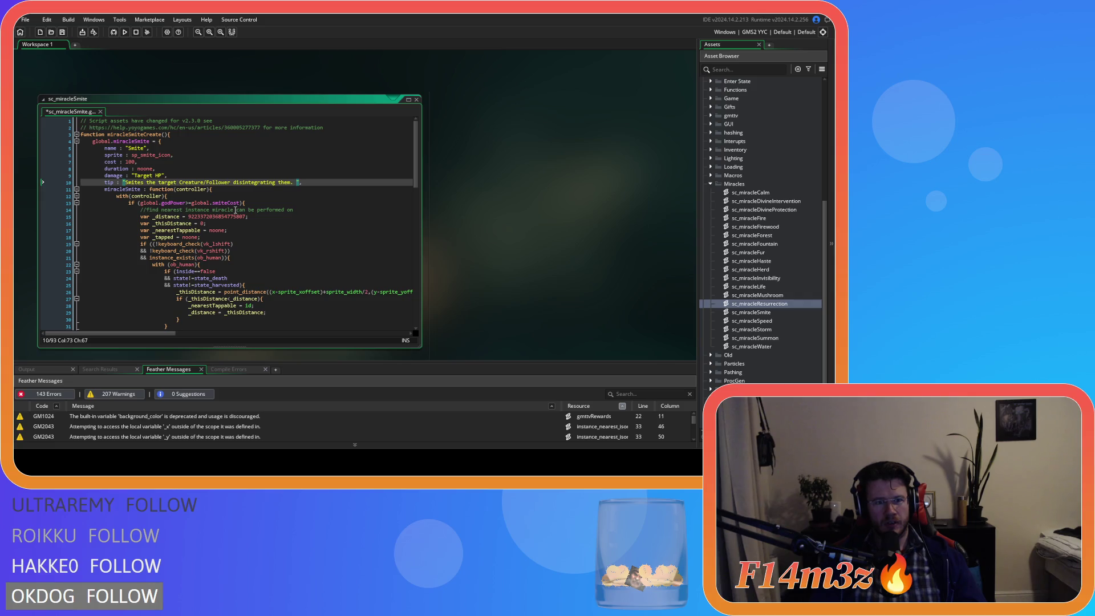
{"action": "type", "text": "Smites"}
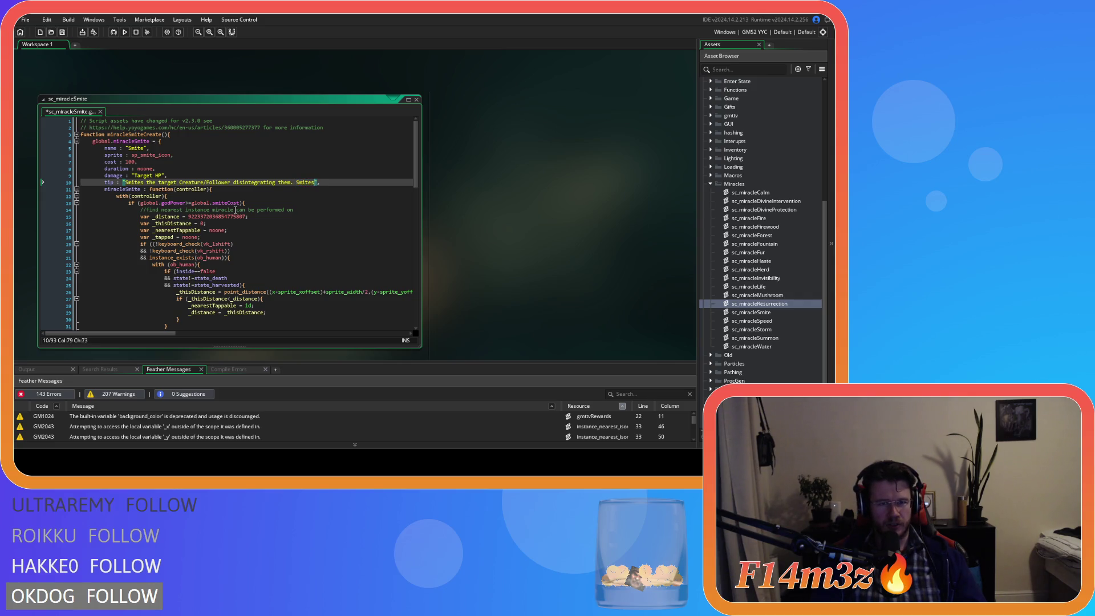
{"action": "key", "text": "BackSpace"}
{"action": "key", "text": "BackSpace"}
{"action": "key", "text": "BackSpace"}
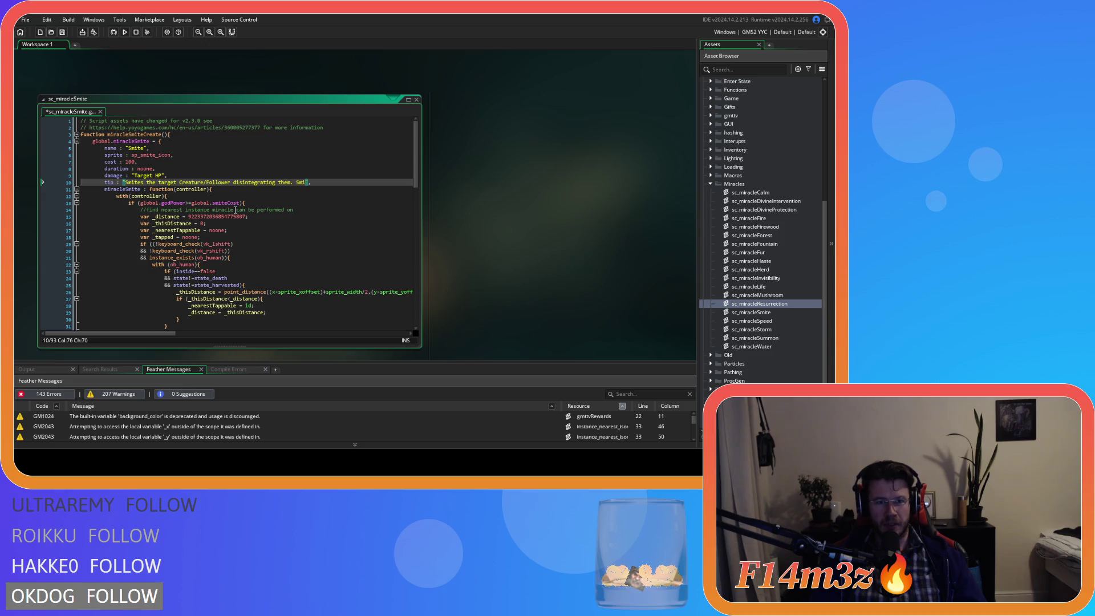
{"action": "type", "text": "tten "}
{"action": "type", "text": "Creatures/Followers cannot "}
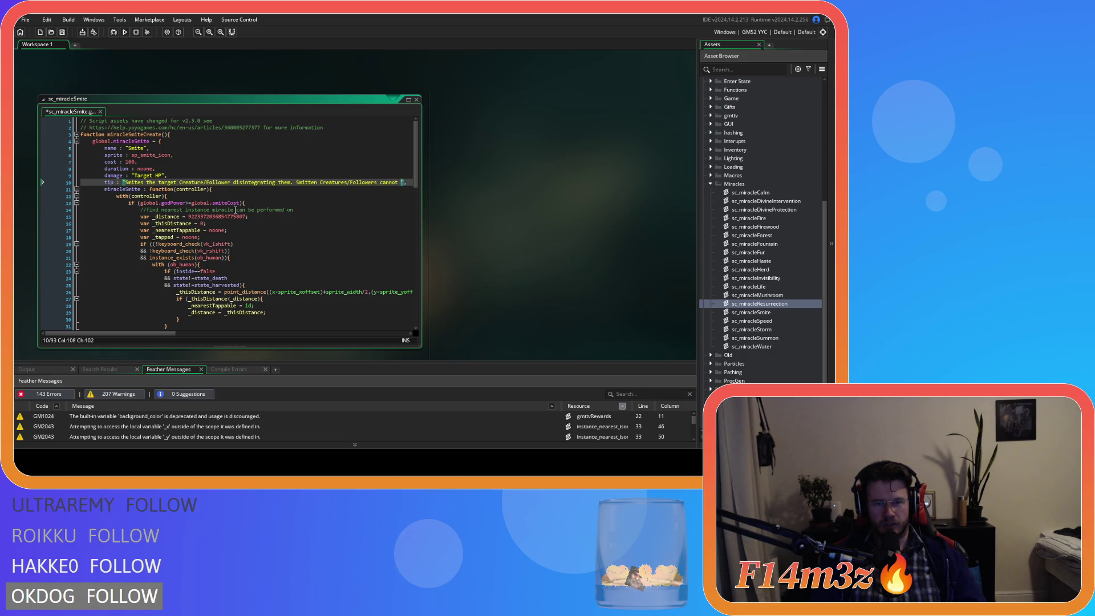
{"action": "type", "text": "be "}
{"action": "type", "text": "harveste"}
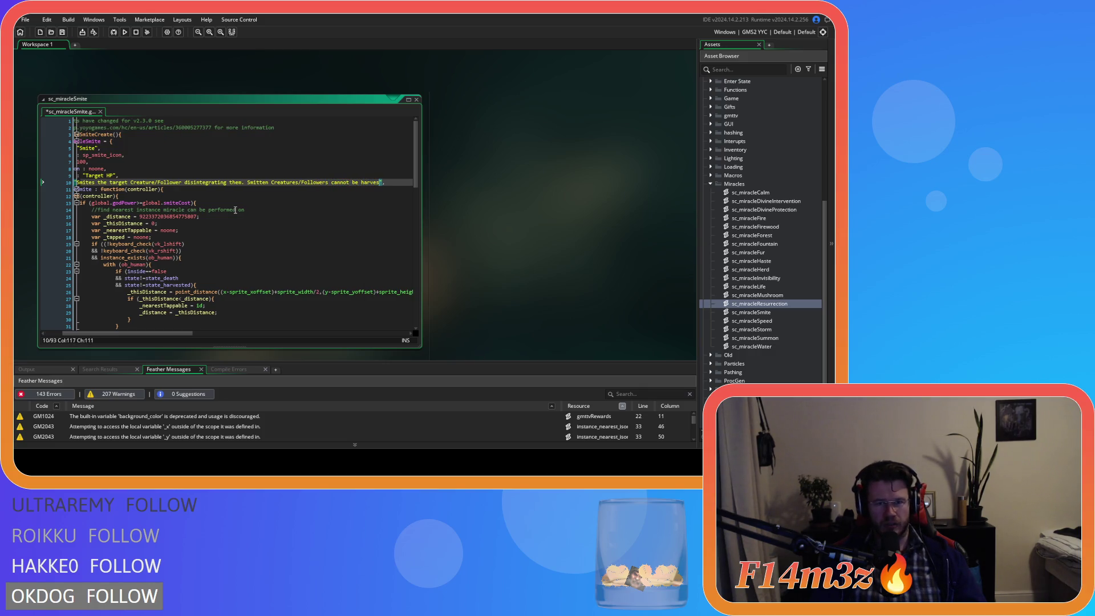
{"action": "type", "text": "d or resurr"}
{"action": "type", "text": "ected."}
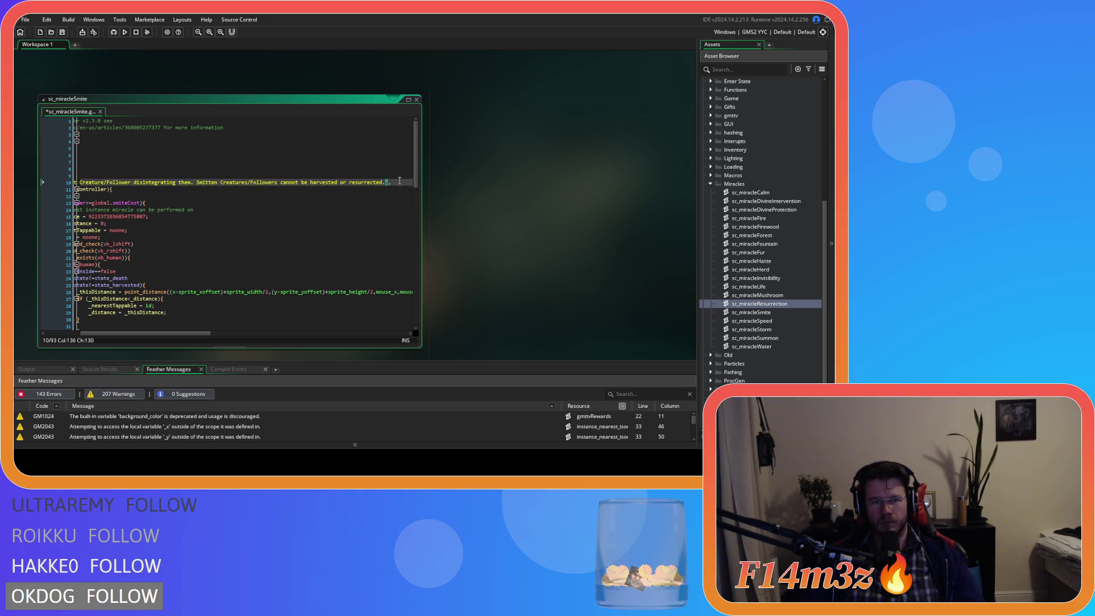
Step: Save the tip, then change global.smiteCost to cost in the godPower cost check and save
{"action": "key", "text": "ctrl+s"}
{"action": "left_click", "coordinate": [119, 175]}
{"action": "left_click", "coordinate": [208, 203]}
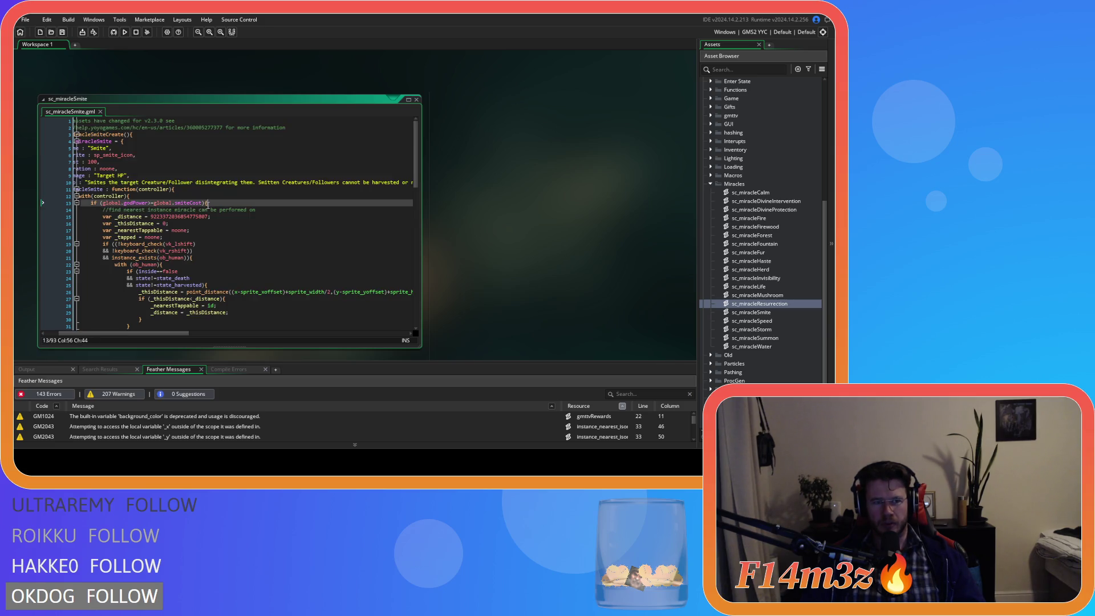
{"action": "left_click", "coordinate": [183, 183]}
{"action": "scroll", "coordinate": [183, 183], "scroll_direction": "left", "scroll_amount": 1}
{"action": "left_click", "coordinate": [210, 216]}
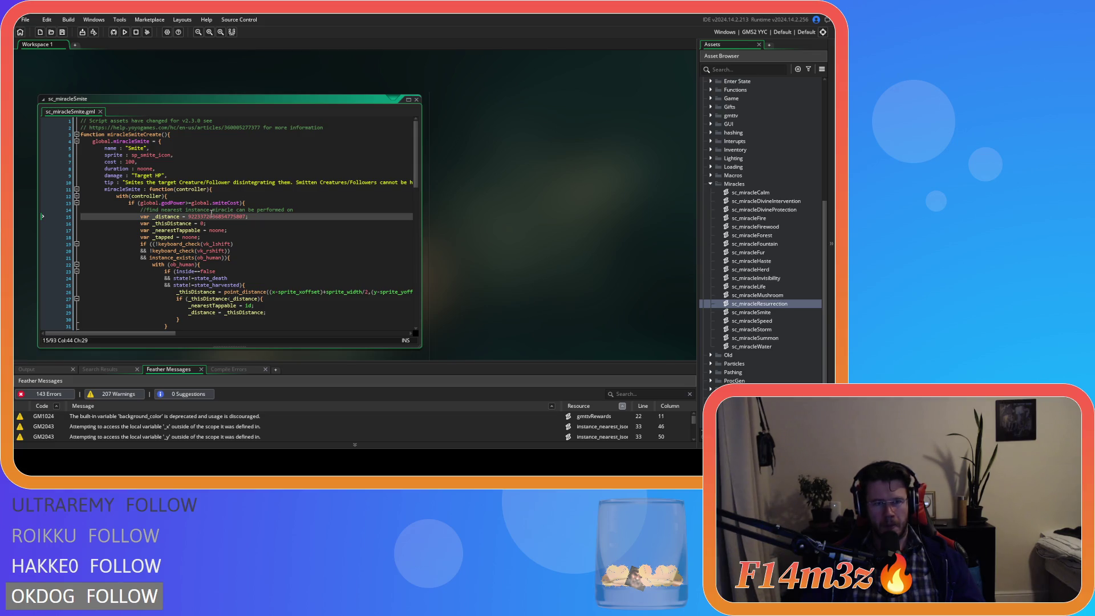
{"action": "left_click", "coordinate": [126, 183]}
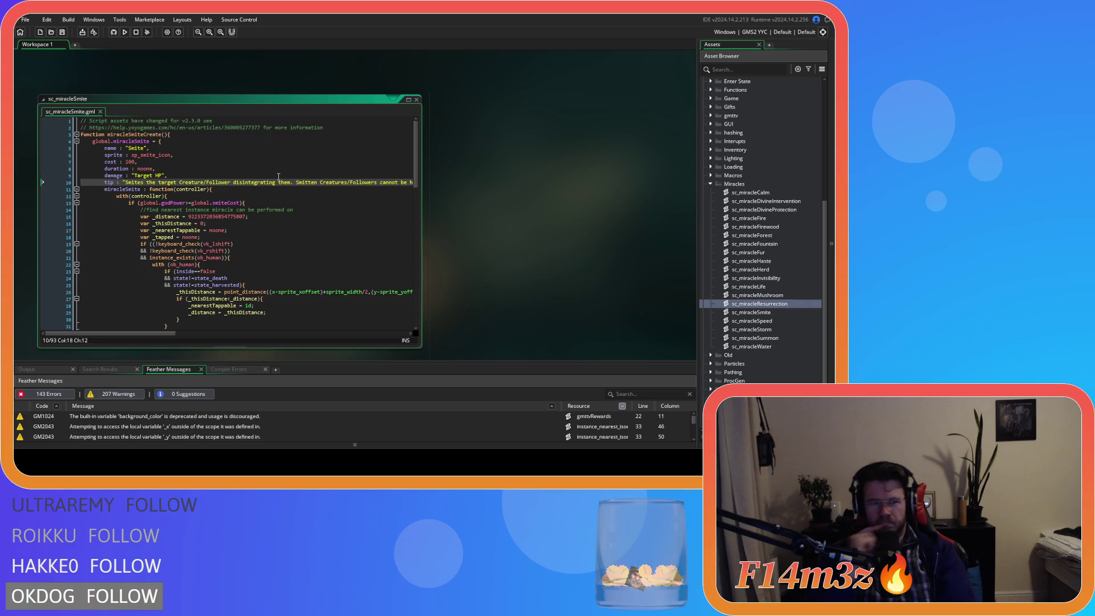
{"action": "left_click", "coordinate": [238, 203]}
{"action": "left_click_drag", "start_coordinate": [239, 203], "coordinate": [193, 204]}
{"action": "type", "text": "cost"}
{"action": "left_click", "coordinate": [228, 191]}
{"action": "key", "text": "ctrl+s"}
Step: Replace the smite cost reference in the godPower deduction line with cost and save
{"action": "scroll", "coordinate": [228, 191], "scroll_direction": "down", "scroll_amount": 20}
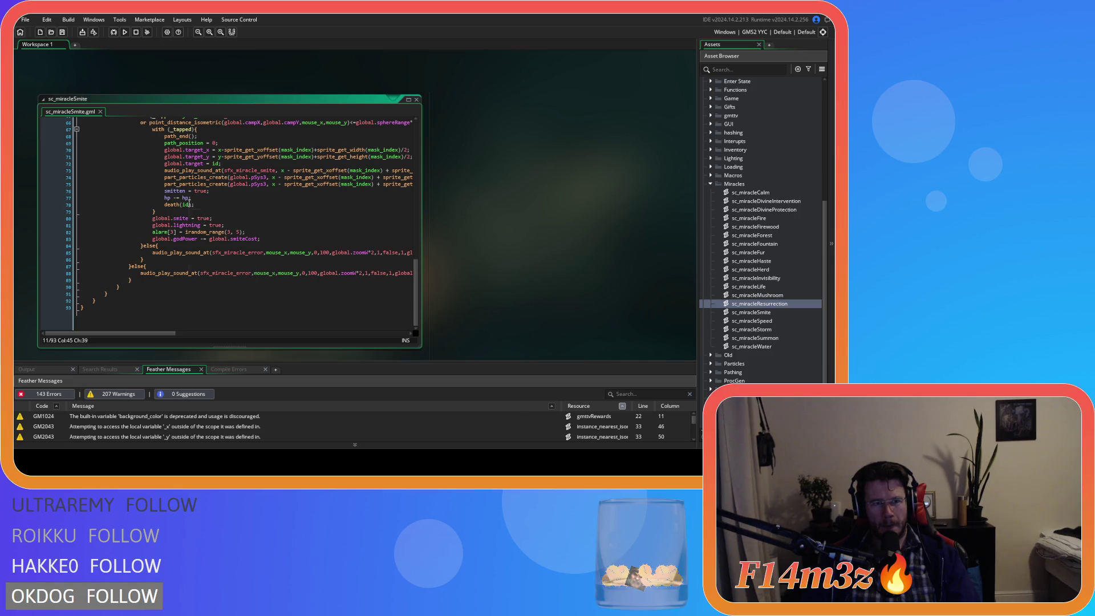
{"action": "scroll", "coordinate": [250, 245], "scroll_direction": "up", "scroll_amount": 1}
{"action": "left_click_drag", "start_coordinate": [258, 245], "coordinate": [218, 246]}
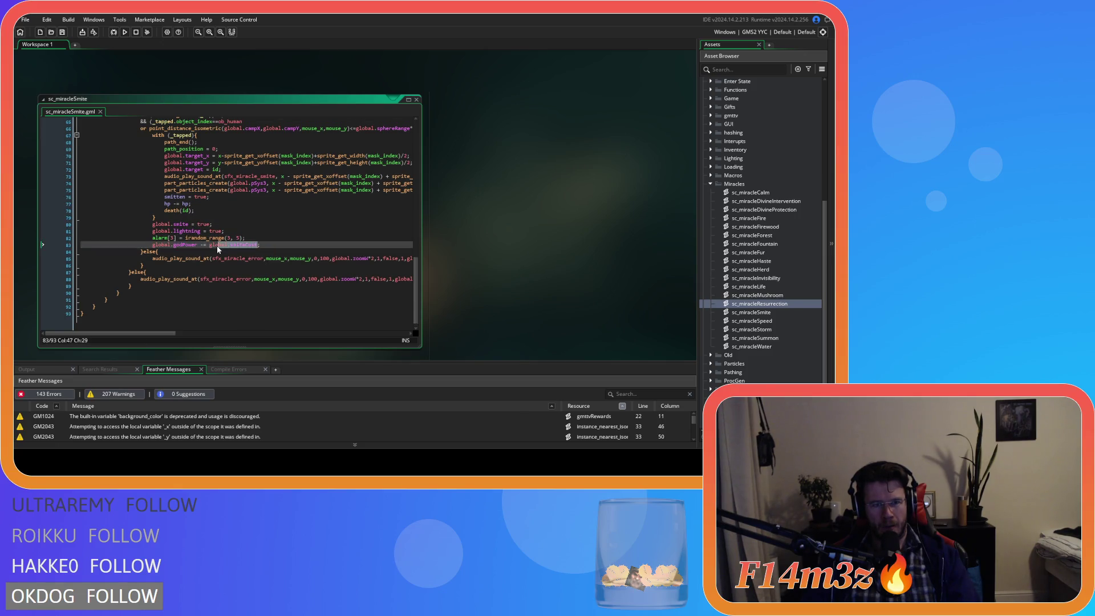
{"action": "type", "text": "cost"}
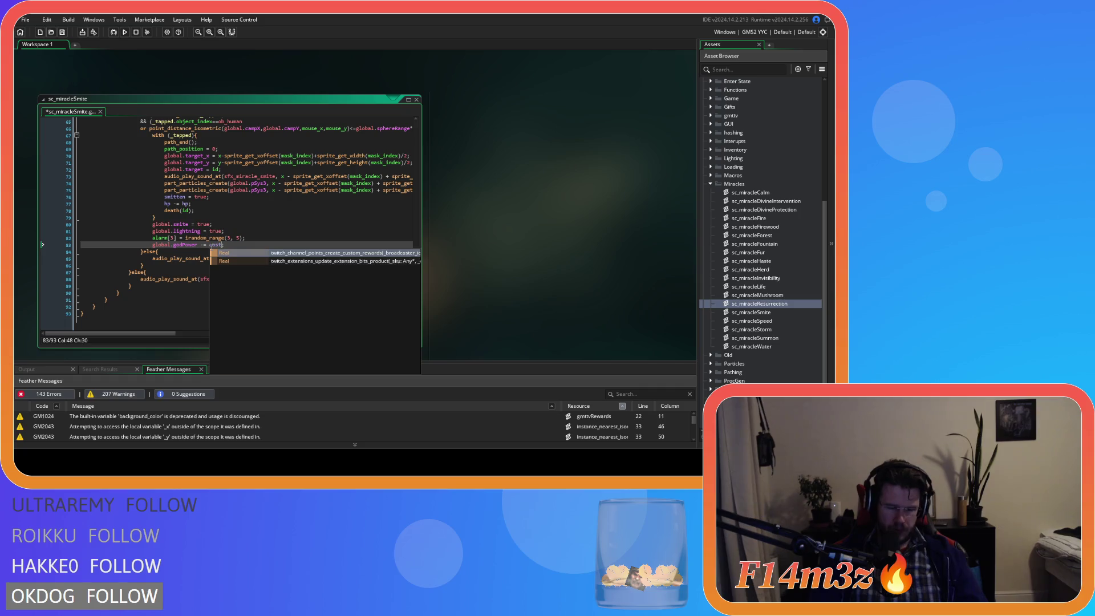
{"action": "left_click", "coordinate": [312, 223]}
{"action": "key", "text": "ctrl+s"}
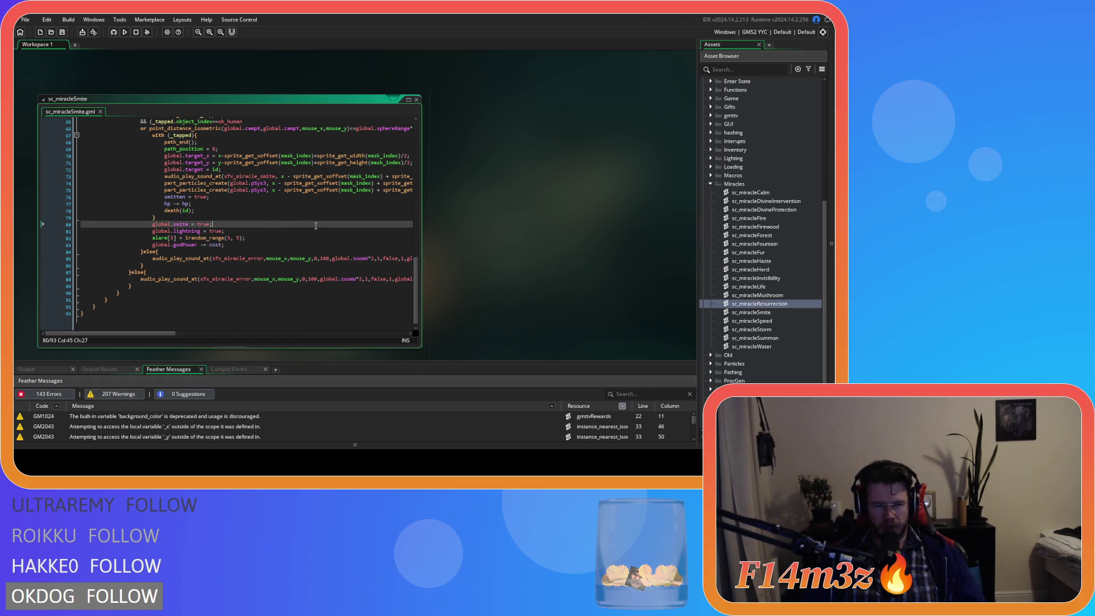
Step: Select the whole miracleSmiteCreate definition from the end of line 10 up to line 3
{"action": "scroll", "coordinate": [284, 218], "scroll_direction": "up", "scroll_amount": 20}
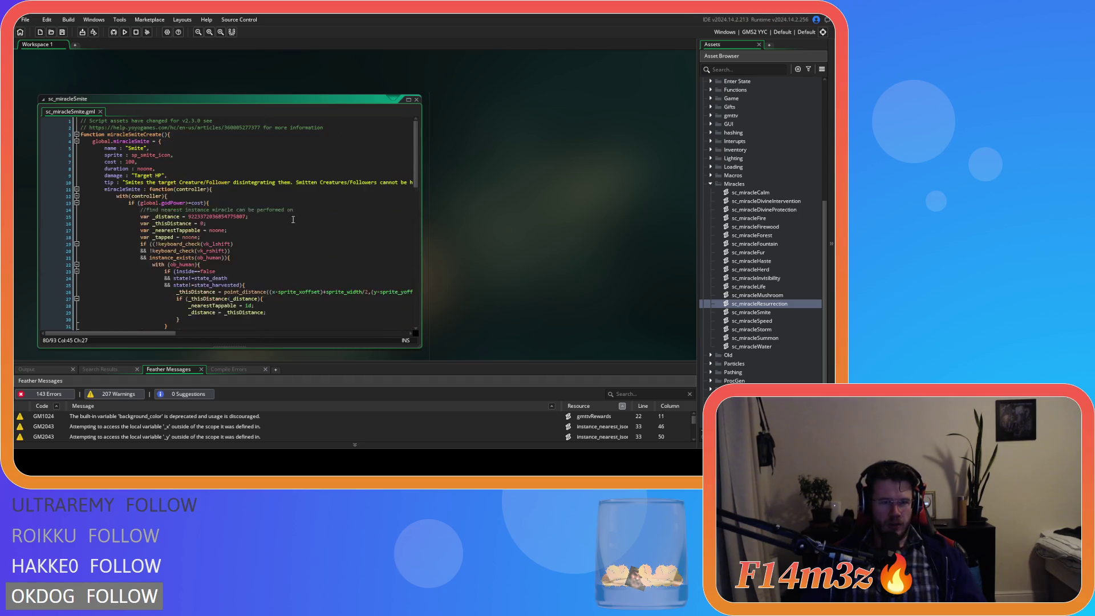
{"action": "left_click", "coordinate": [278, 176]}
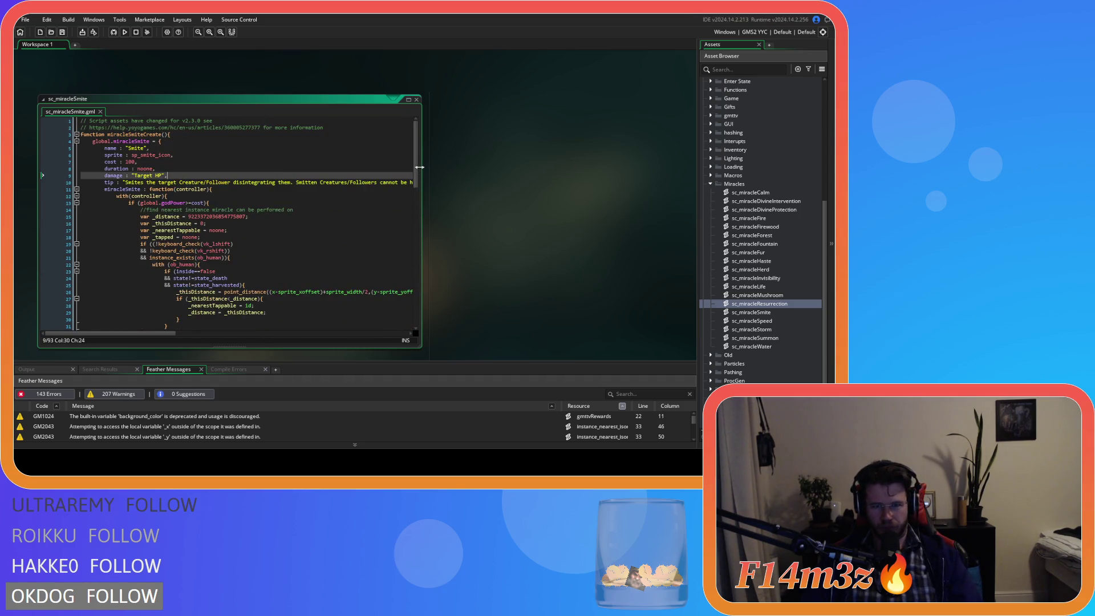
{"action": "scroll", "coordinate": [415, 171], "scroll_direction": "down", "scroll_amount": 20}
{"action": "left_click", "coordinate": [291, 231]}
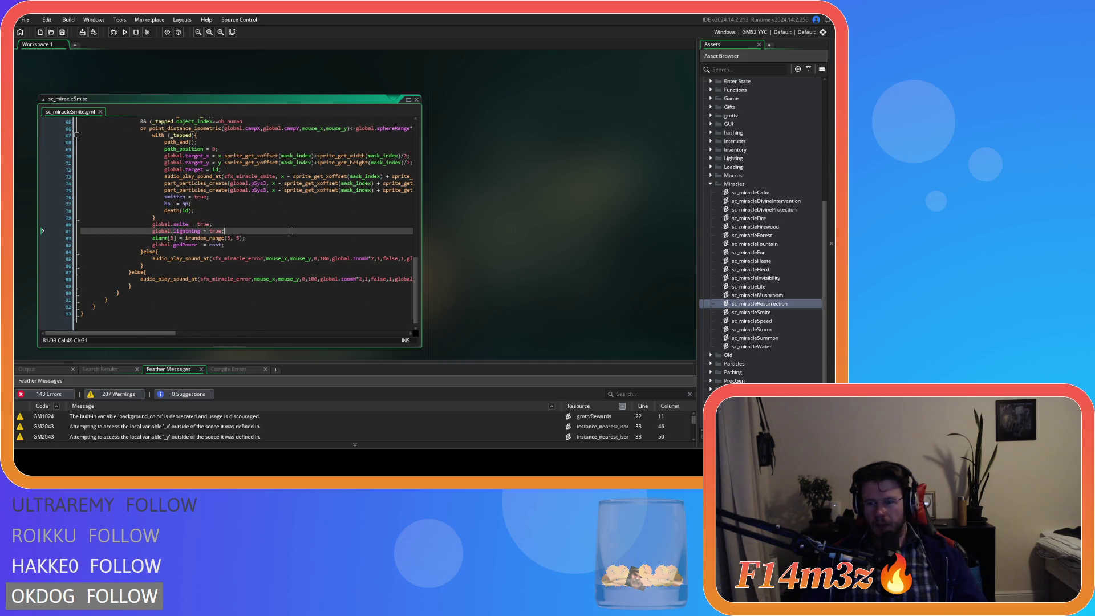
{"action": "scroll", "coordinate": [295, 231], "scroll_direction": "up", "scroll_amount": 20}
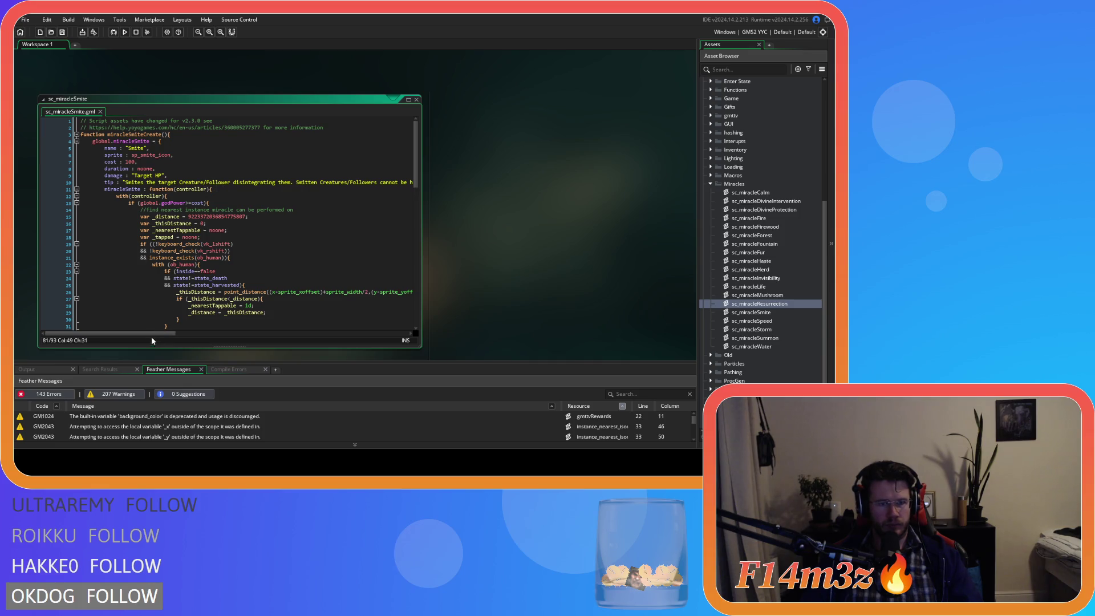
{"action": "mouse_move", "coordinate": [151, 333]}
{"action": "left_mouse_down"}
{"action": "mouse_move", "coordinate": [320, 333]}
{"action": "mouse_move", "coordinate": [165, 333]}
{"action": "left_mouse_up"}
{"action": "left_click", "coordinate": [142, 175]}
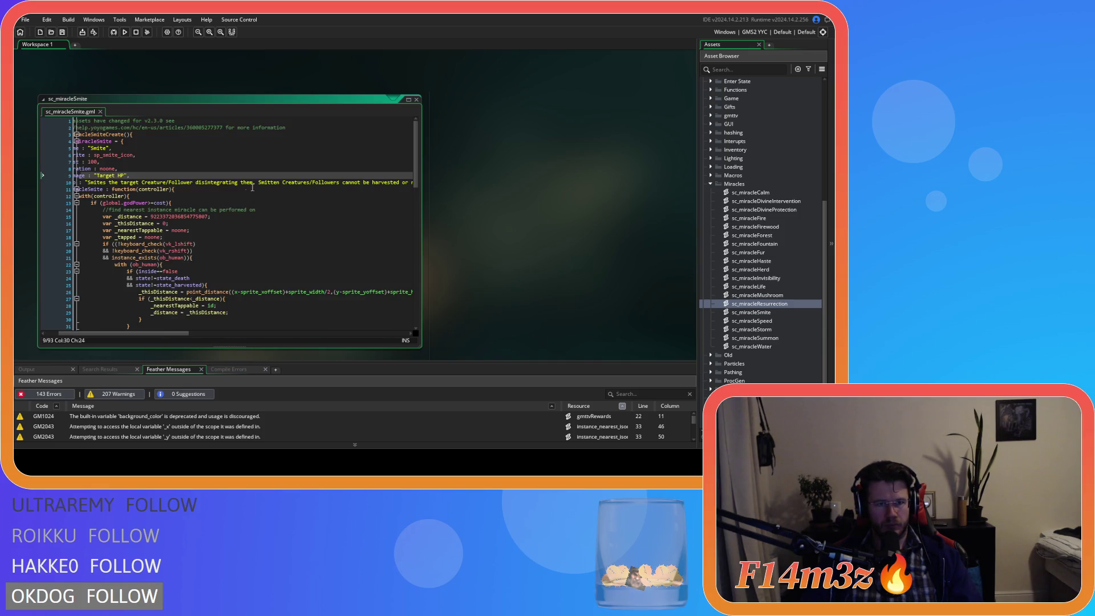
{"action": "left_click_drag", "start_coordinate": [401, 183], "coordinate": [432, 186]}
{"action": "mouse_move", "coordinate": [409, 181]}
{"action": "left_mouse_down"}
{"action": "mouse_move", "coordinate": [188, 166]}
{"action": "mouse_move", "coordinate": [50, 135]}
{"action": "left_mouse_up"}
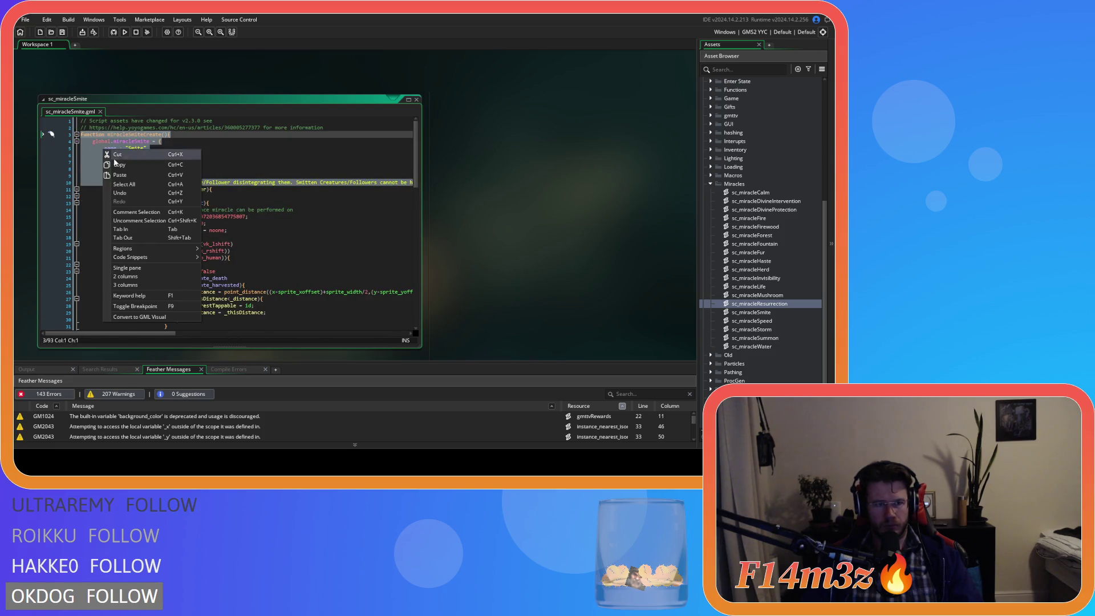
Step: Copy the Smite definition and paste it at line 3 of sc_miracleSpeed
{"action": "left_click", "coordinate": [216, 163]}
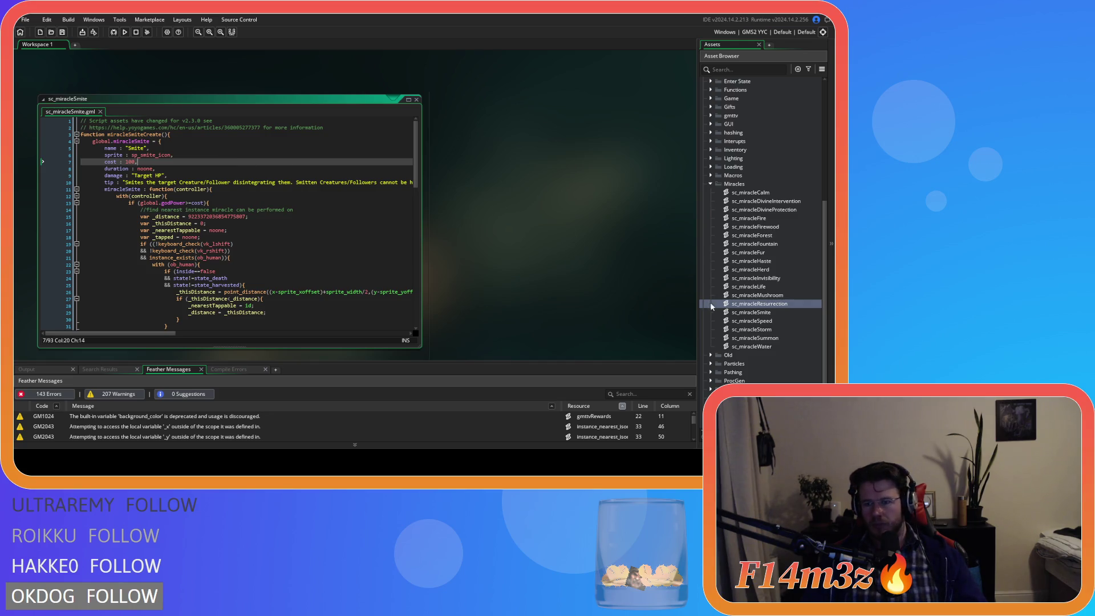
{"action": "double_click", "coordinate": [770, 315]}
{"action": "double_click", "coordinate": [765, 321]}
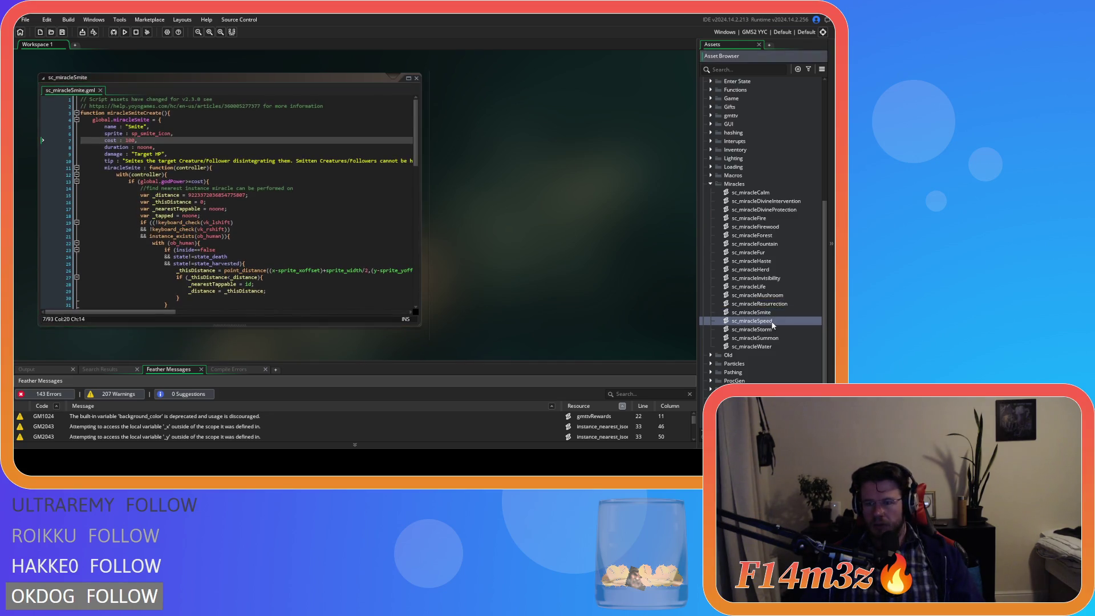
{"action": "left_click", "coordinate": [345, 107]}
{"action": "key", "text": "Return"}
{"action": "key", "text": "ctrl+v"}
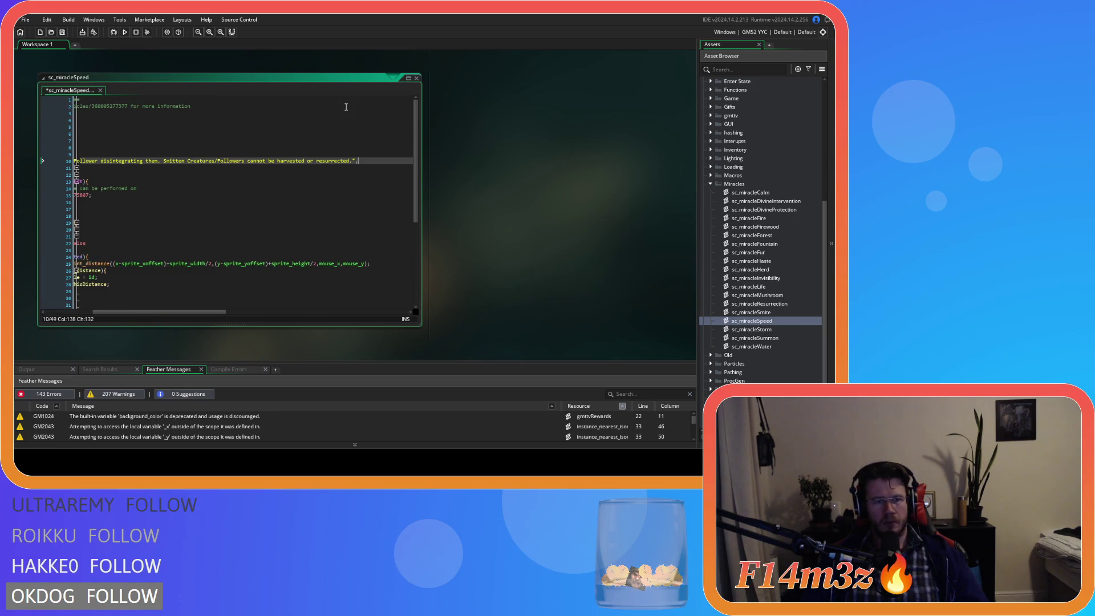
Step: Indent the old Speed function code, add a closing brace at the end, and save
{"action": "left_click_drag", "start_coordinate": [207, 312], "coordinate": [67, 309]}
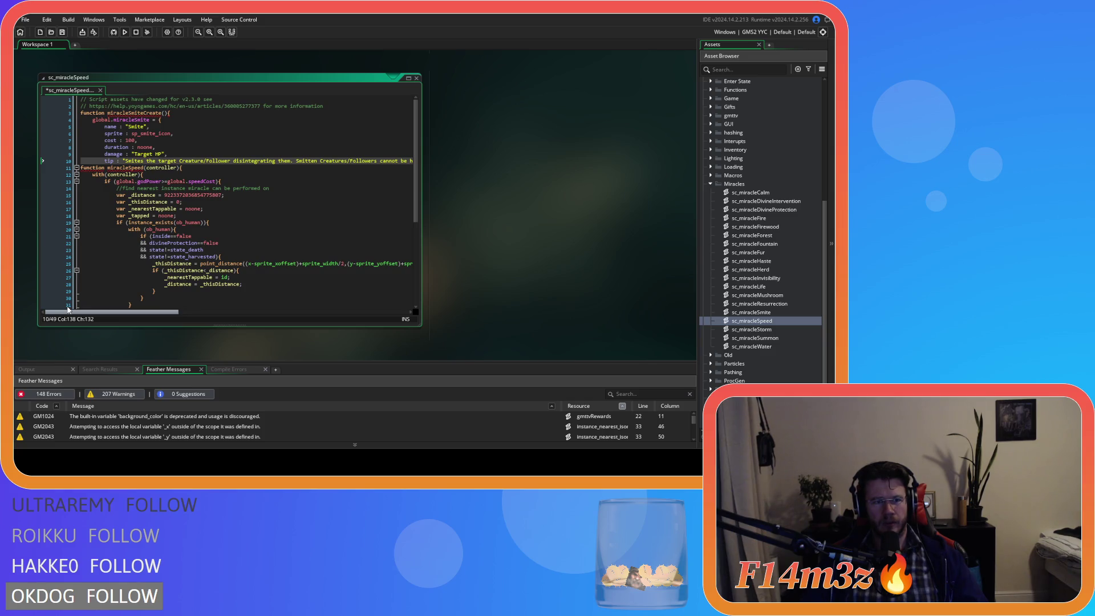
{"action": "scroll", "coordinate": [138, 280], "scroll_direction": "down", "scroll_amount": 7}
{"action": "mouse_move", "coordinate": [139, 281]}
{"action": "left_mouse_down"}
{"action": "mouse_move", "coordinate": [31, 159]}
{"action": "mouse_move", "coordinate": [40, 95]}
{"action": "mouse_move", "coordinate": [51, 168]}
{"action": "left_mouse_up"}
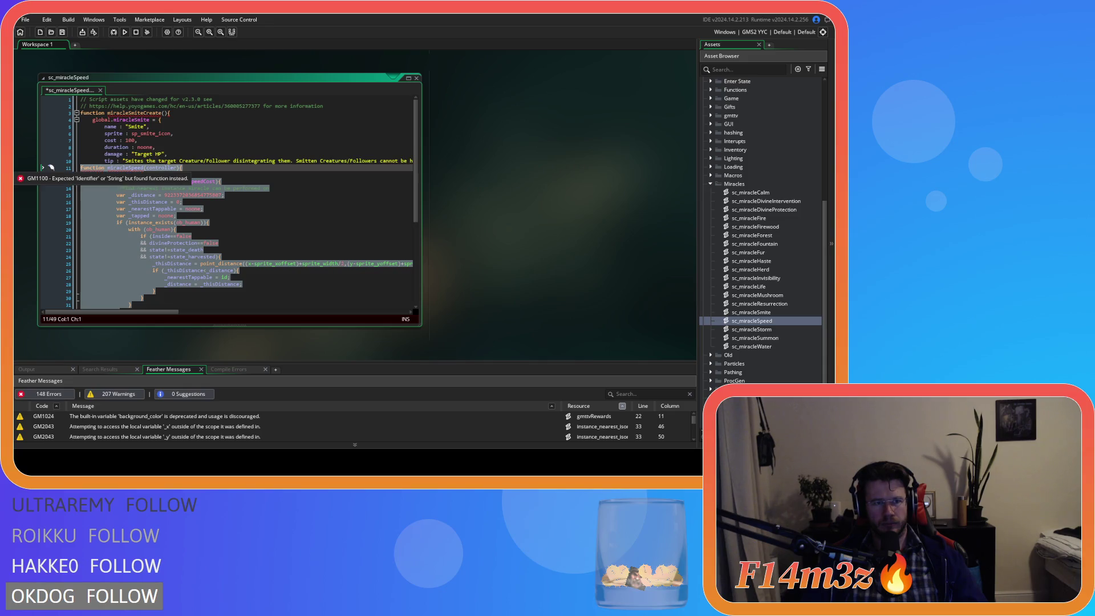
{"action": "scroll", "coordinate": [148, 257], "scroll_direction": "down", "scroll_amount": 7}
{"action": "left_click", "coordinate": [155, 297]}
{"action": "key", "text": "Return"}
{"action": "key", "text": "Return"}
{"action": "type", "text": "}"}
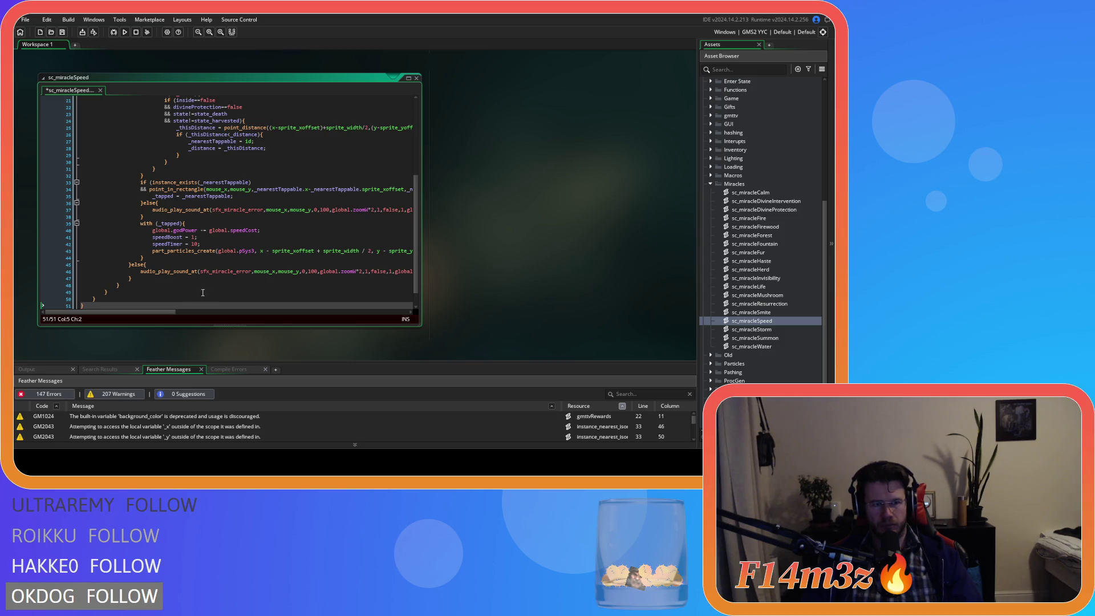
{"action": "key", "text": "ctrl+s"}
Step: Rename miracleSmiteCreate to miracleSpeedCreate and select Smite in the global variable name
{"action": "scroll", "coordinate": [130, 110], "scroll_direction": "up", "scroll_amount": 7}
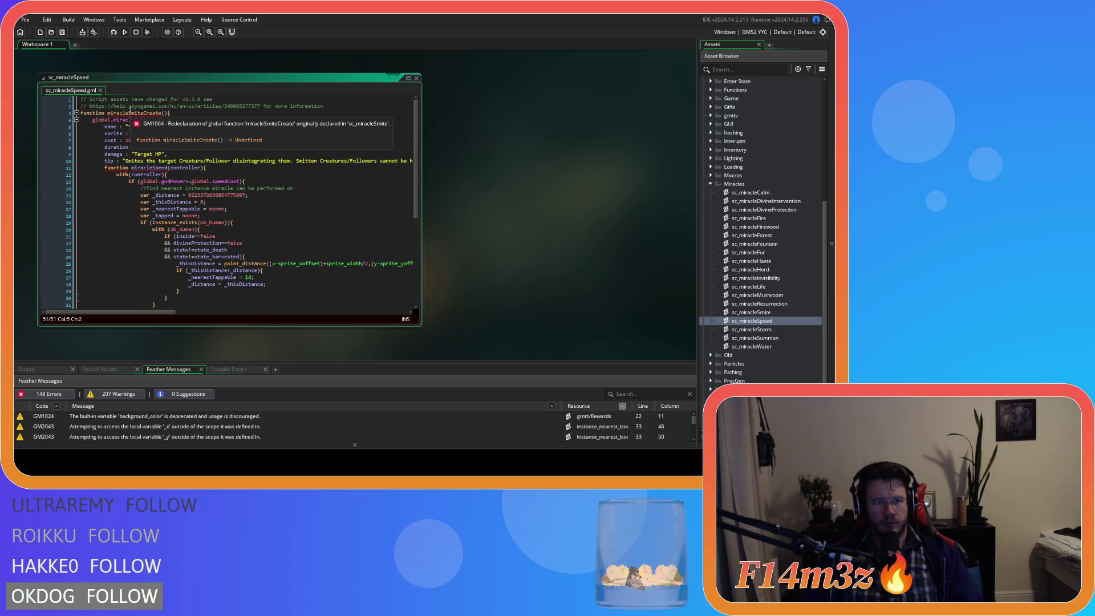
{"action": "left_click_drag", "start_coordinate": [129, 113], "coordinate": [143, 113]}
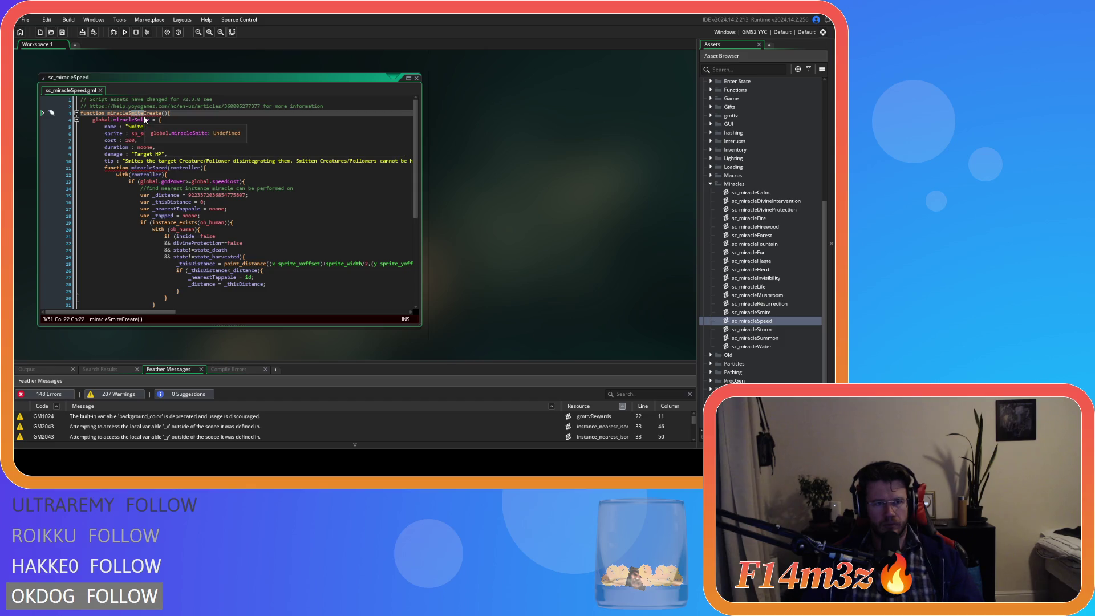
{"action": "type", "text": "Speed"}
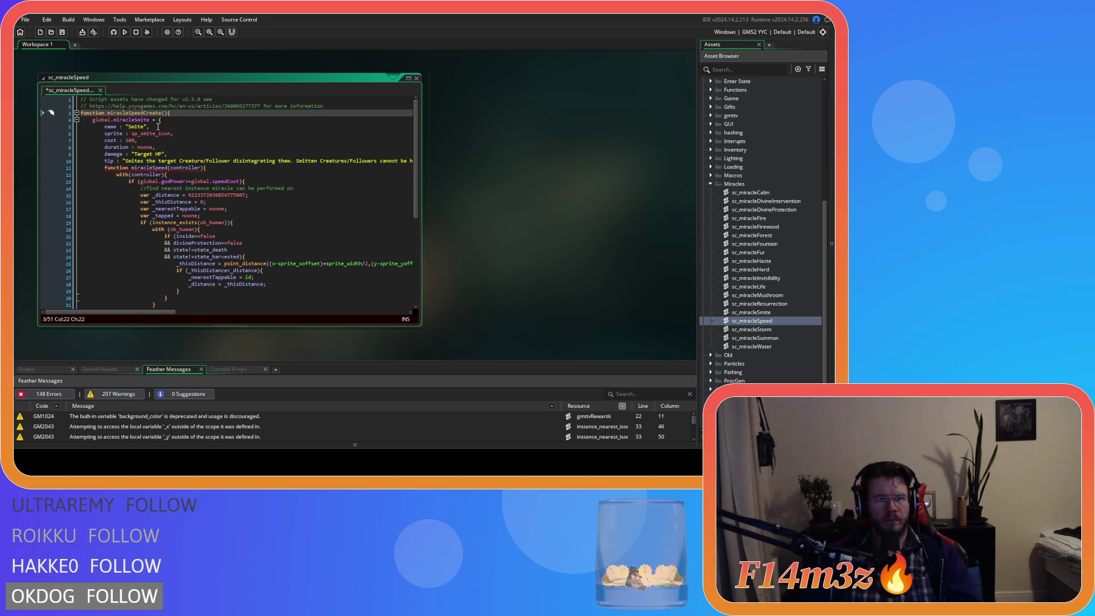
{"action": "left_click", "coordinate": [135, 113]}
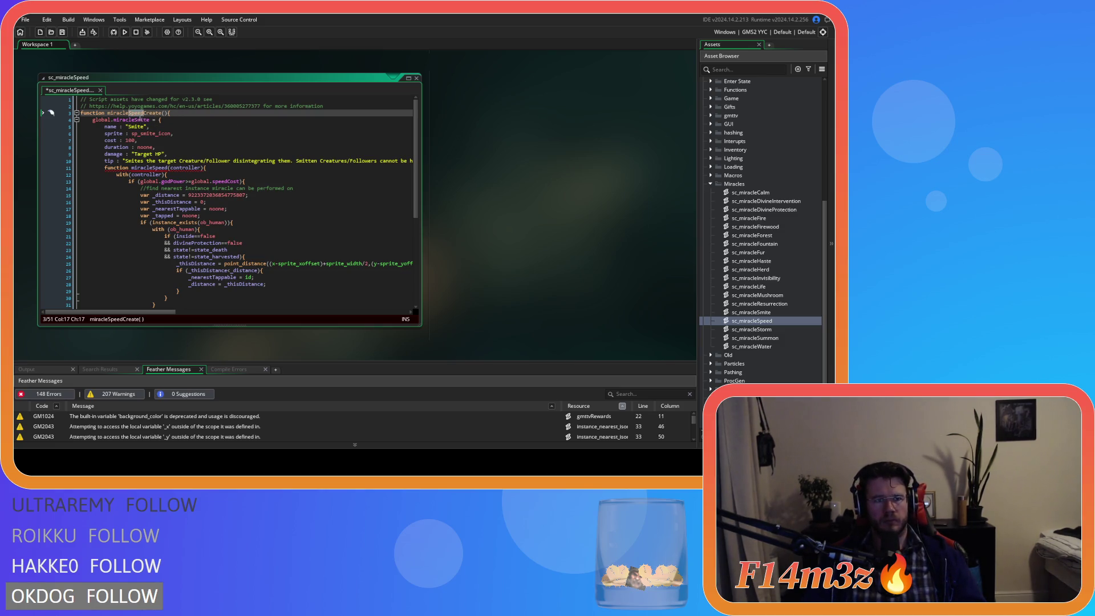
{"action": "left_click", "coordinate": [137, 121]}
{"action": "left_click_drag", "start_coordinate": [137, 122], "coordinate": [147, 122]}
Step: Set global.miracleSpeed, name "Speed" and sprite sp_speed_icon, then save
{"action": "type", "text": "Speed"}
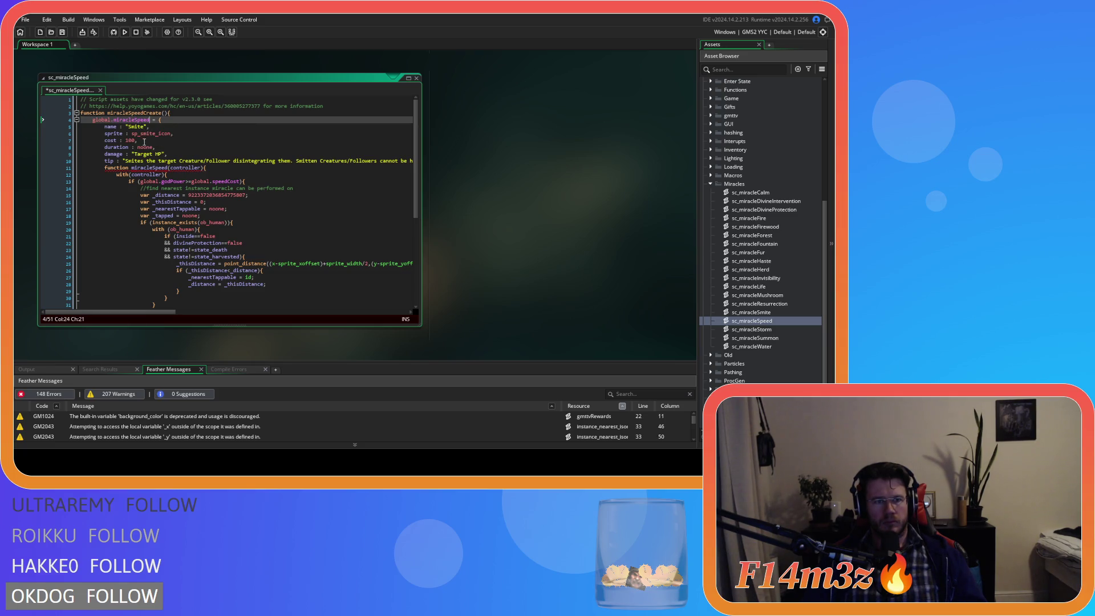
{"action": "double_click", "coordinate": [136, 127]}
{"action": "type", "text": "Speed"}
{"action": "left_click_drag", "start_coordinate": [145, 133], "coordinate": [159, 134]}
{"action": "key", "text": "BackSpace"}
{"action": "type", "text": "peed"}
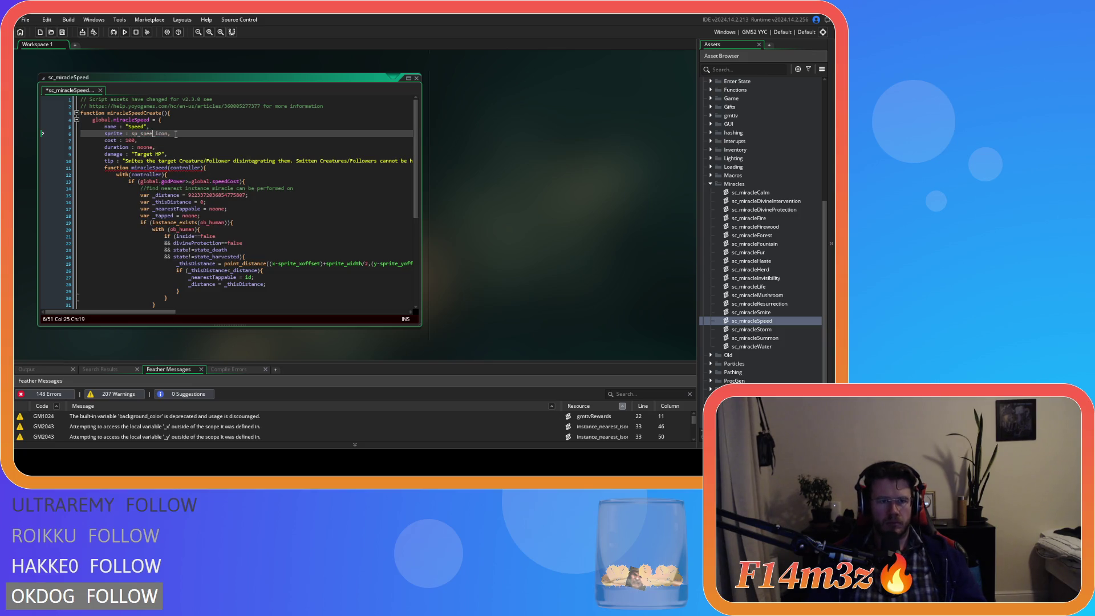
{"action": "mouse_move", "coordinate": [153, 133]}
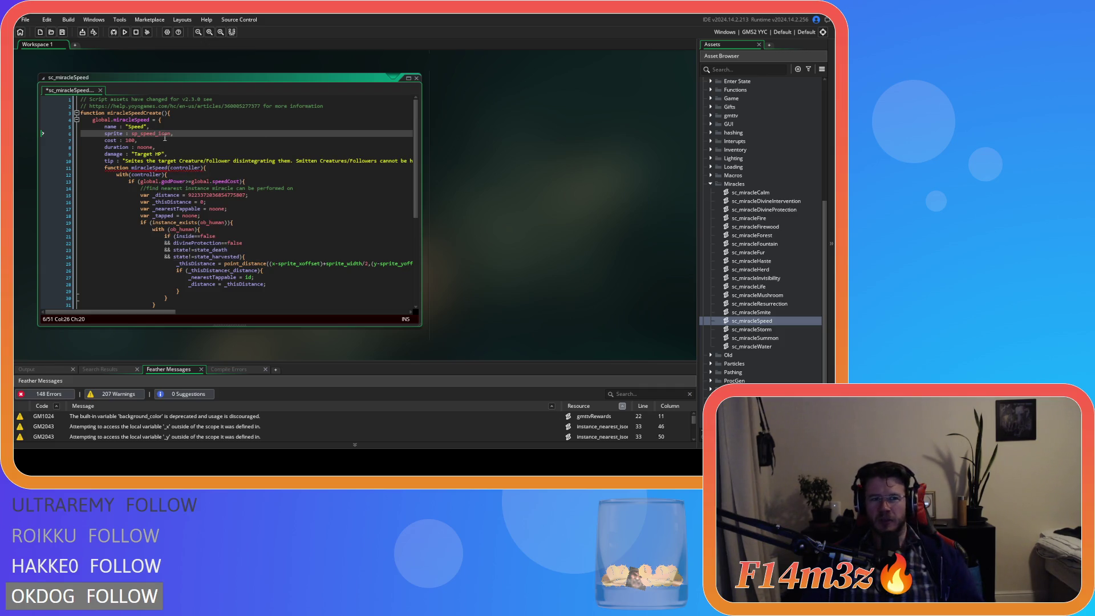
{"action": "key", "text": "ctrl+s"}
Step: Set the duration to "10 seconds" and the damage to noone
{"action": "key", "text": "Down"}
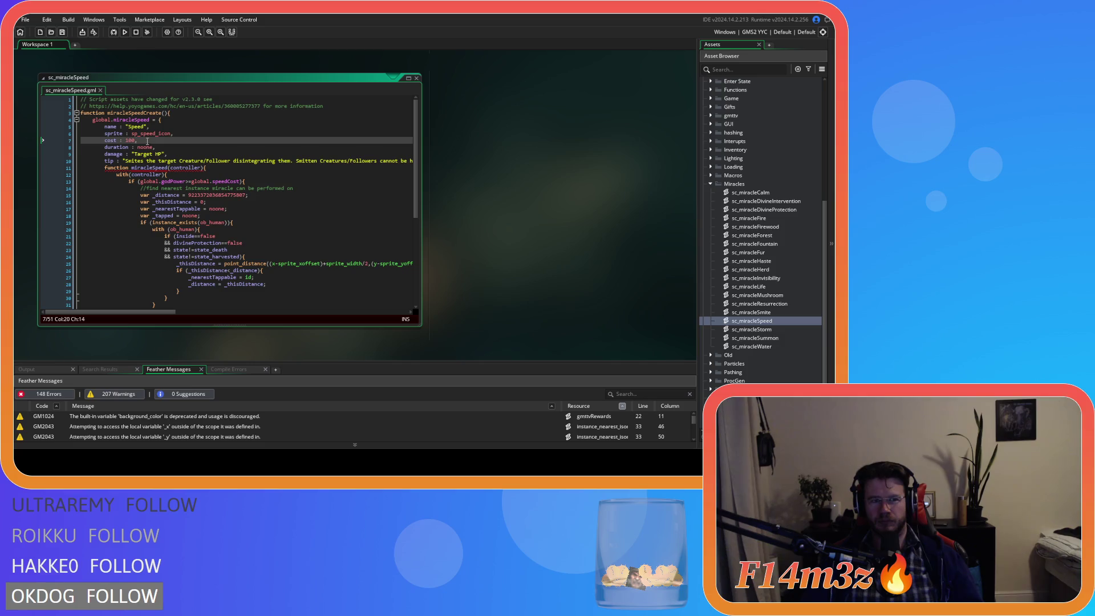
{"action": "double_click", "coordinate": [129, 140]}
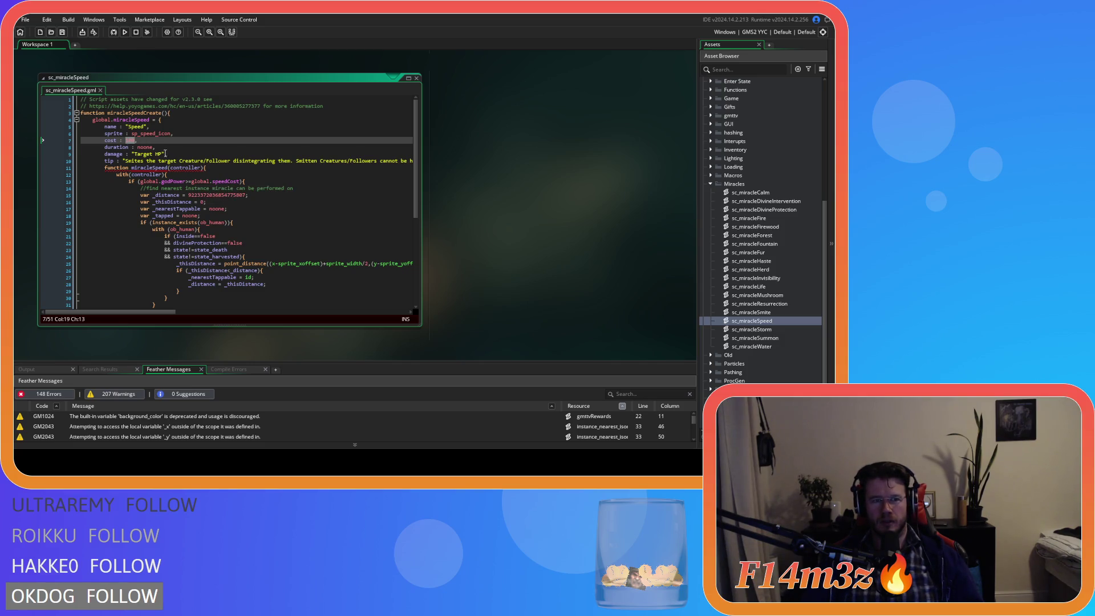
{"action": "double_click", "coordinate": [144, 147]}
{"action": "type", "text": "\""}
{"action": "type", "text": "10 second"}
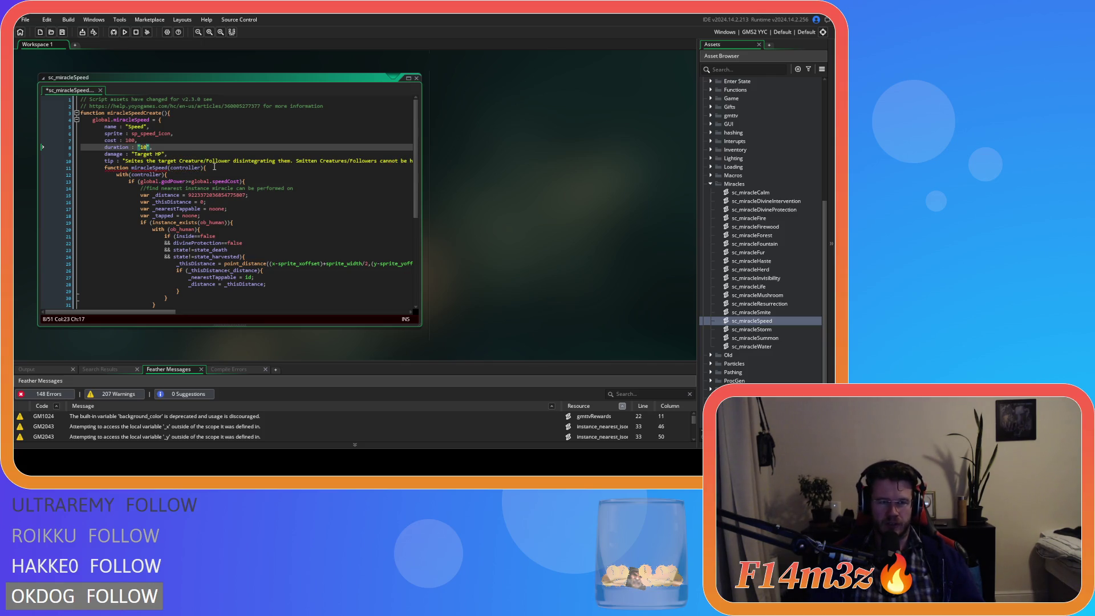
{"action": "type", "text": "s"}
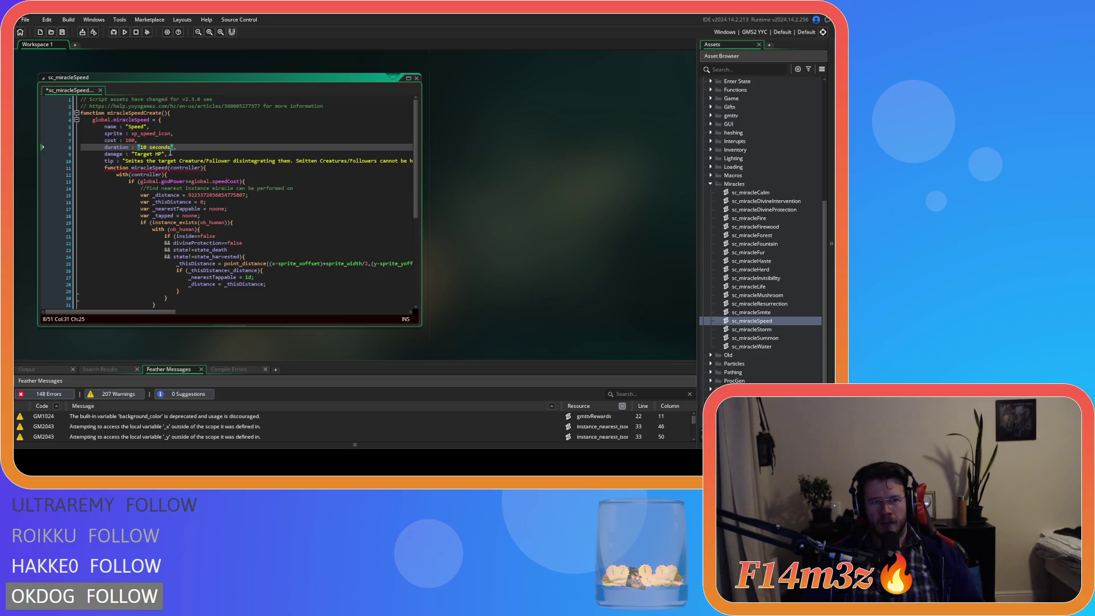
{"action": "left_click_drag", "start_coordinate": [166, 154], "coordinate": [133, 155]}
{"action": "type", "text": "noone"}
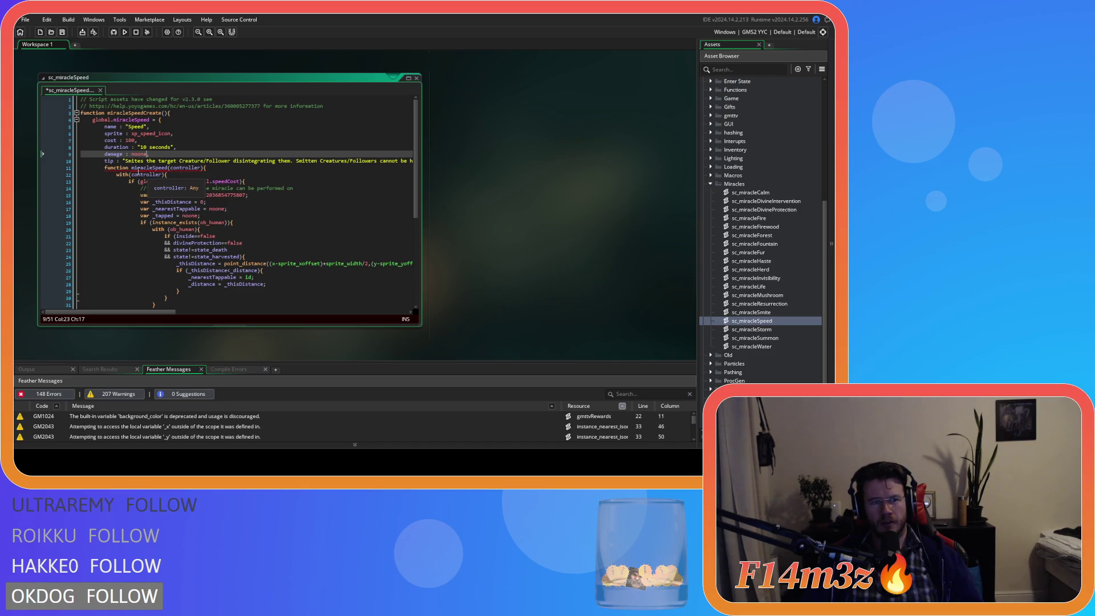
Step: Declare miracleSpeed : function, save, and write the tip 'Increases the target Followers movement speed by 1.'
{"action": "double_click", "coordinate": [138, 169]}
{"action": "key", "text": "ctrl+x"}
{"action": "key", "text": "BackSpace"}
{"action": "key", "text": "Home"}
{"action": "key", "text": "ctrl+v"}
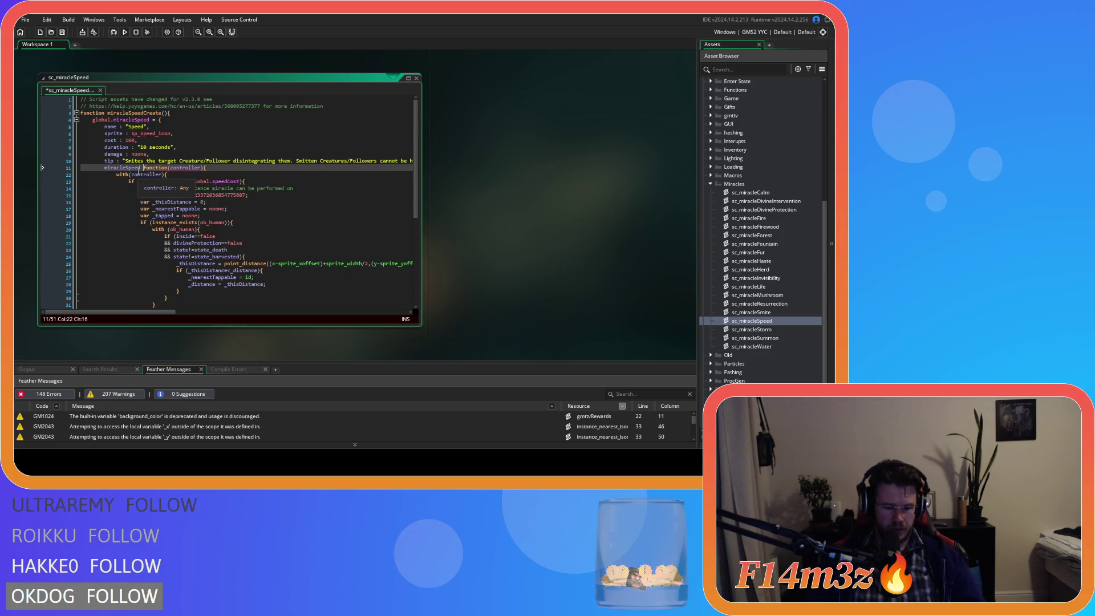
{"action": "type", "text": ":"}
{"action": "key", "text": "ctrl+s"}
{"action": "mouse_move", "coordinate": [125, 161]}
{"action": "left_mouse_down"}
{"action": "mouse_move", "coordinate": [421, 168]}
{"action": "mouse_move", "coordinate": [361, 162]}
{"action": "left_mouse_up"}
{"action": "type", "text": "Incr"}
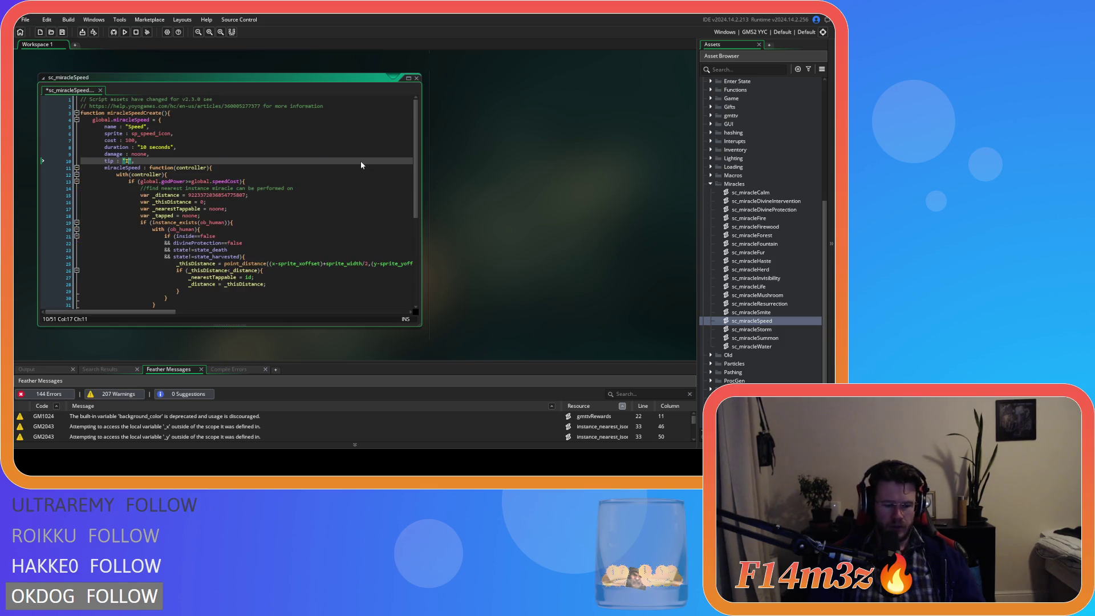
{"action": "type", "text": "eases "}
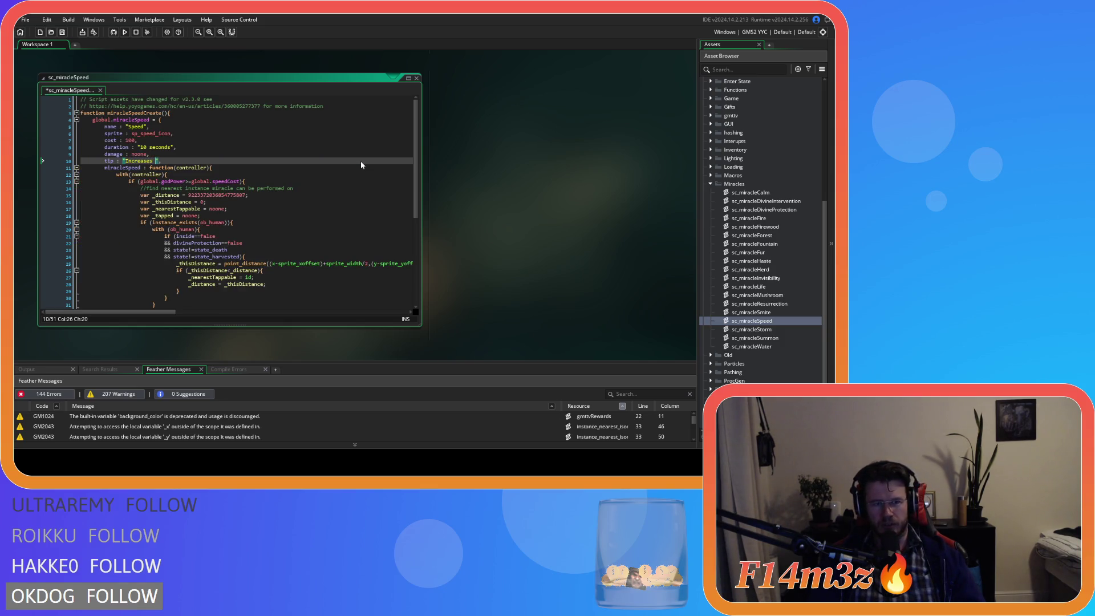
{"action": "type", "text": "the target "}
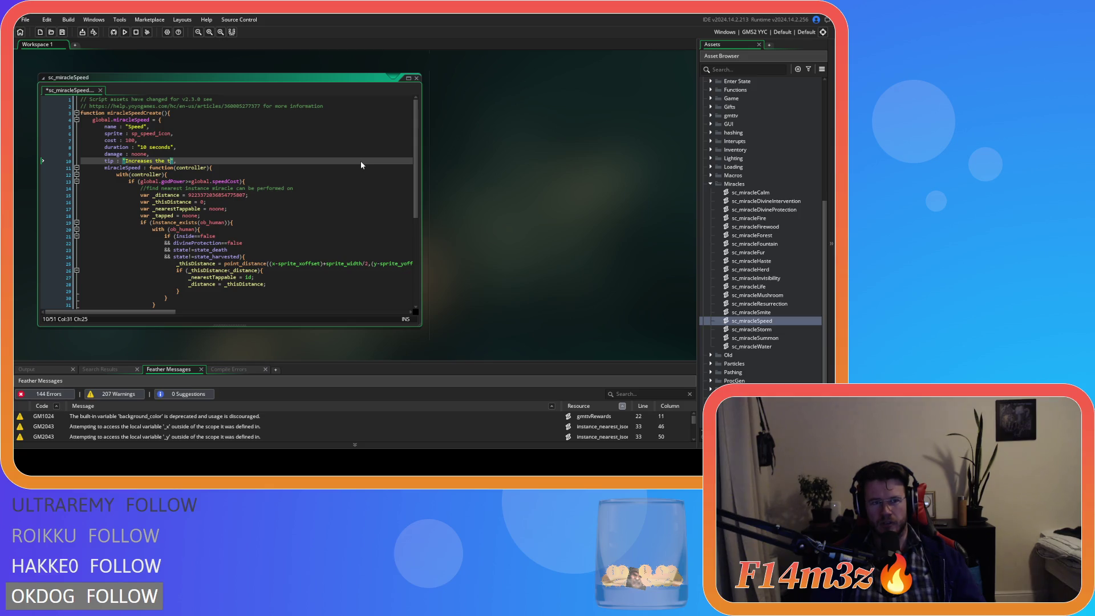
{"action": "type", "text": "Followers "}
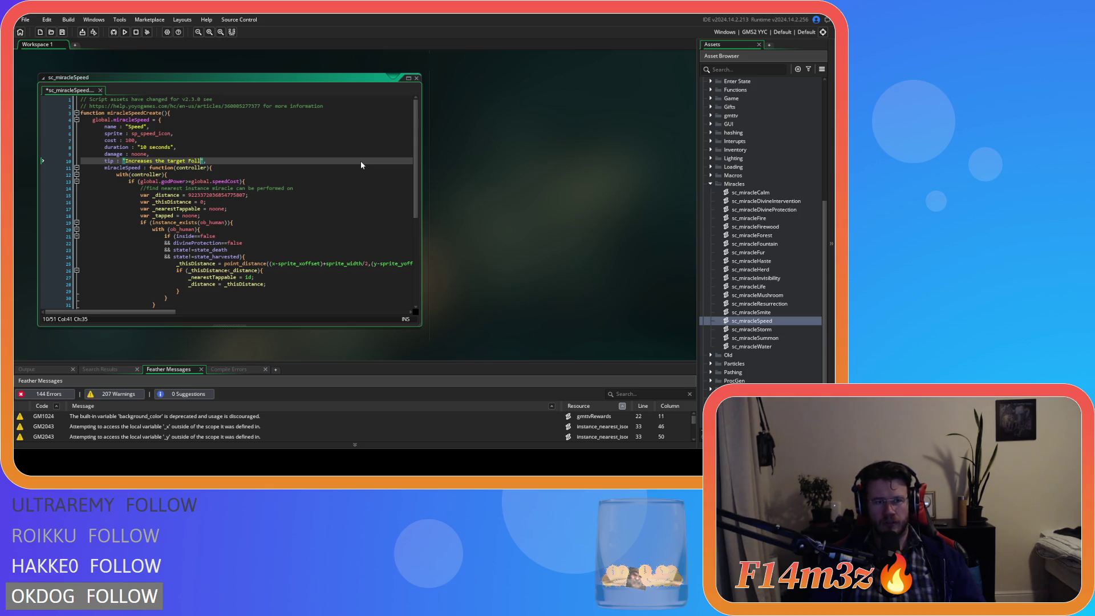
{"action": "type", "text": "movement speed "}
{"action": "type", "text": "by "}
{"action": "type", "text": "1."}
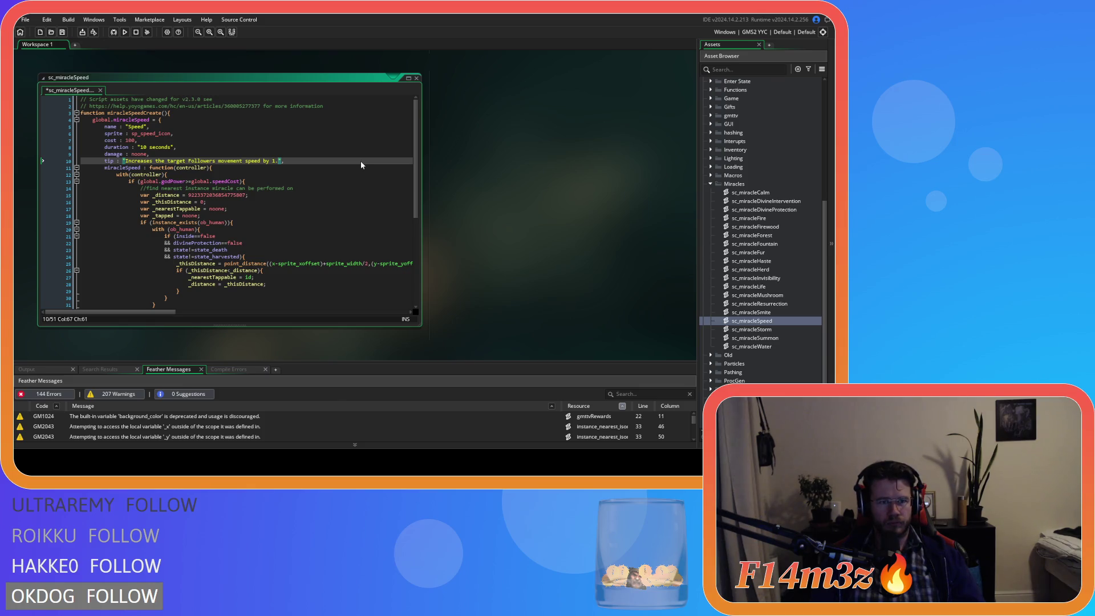
Step: Replace global.speedCost with cost in the line 13 god power check and save
{"action": "left_click", "coordinate": [240, 181]}
{"action": "left_click_drag", "start_coordinate": [241, 181], "coordinate": [193, 183]}
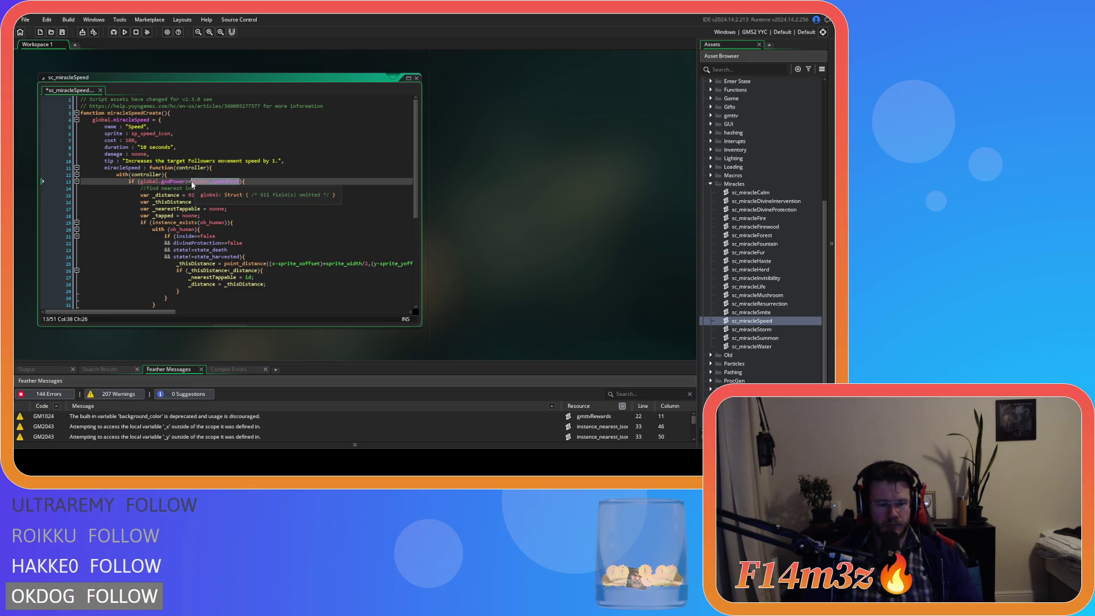
{"action": "type", "text": "cost"}
{"action": "scroll", "coordinate": [228, 181], "scroll_direction": "down", "scroll_amount": 3}
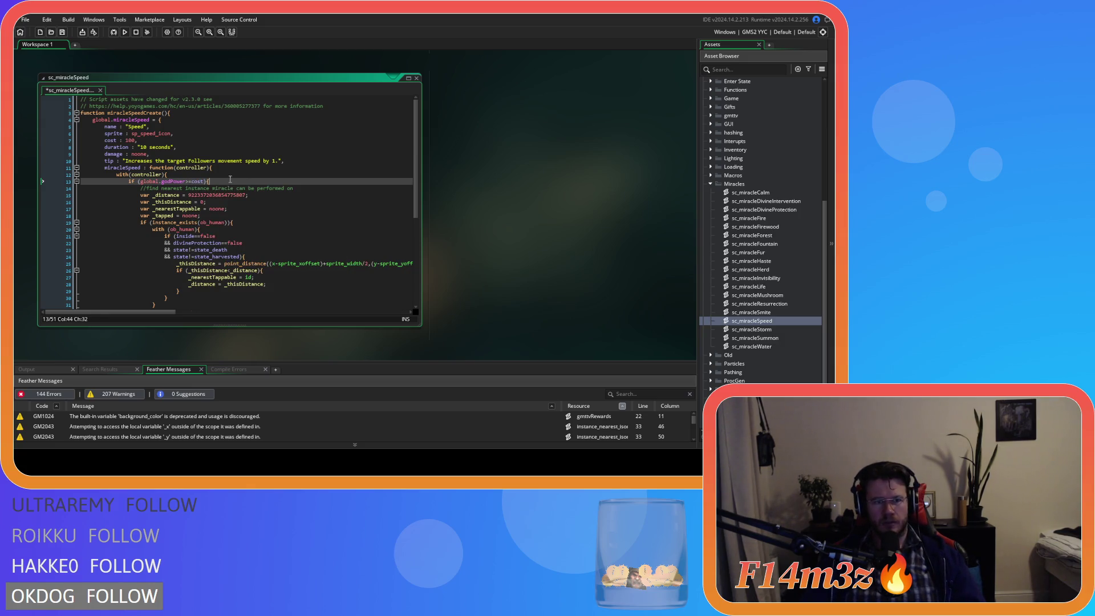
{"action": "key", "text": "ctrl+s"}
{"action": "scroll", "coordinate": [231, 181], "scroll_direction": "down", "scroll_amount": 4}
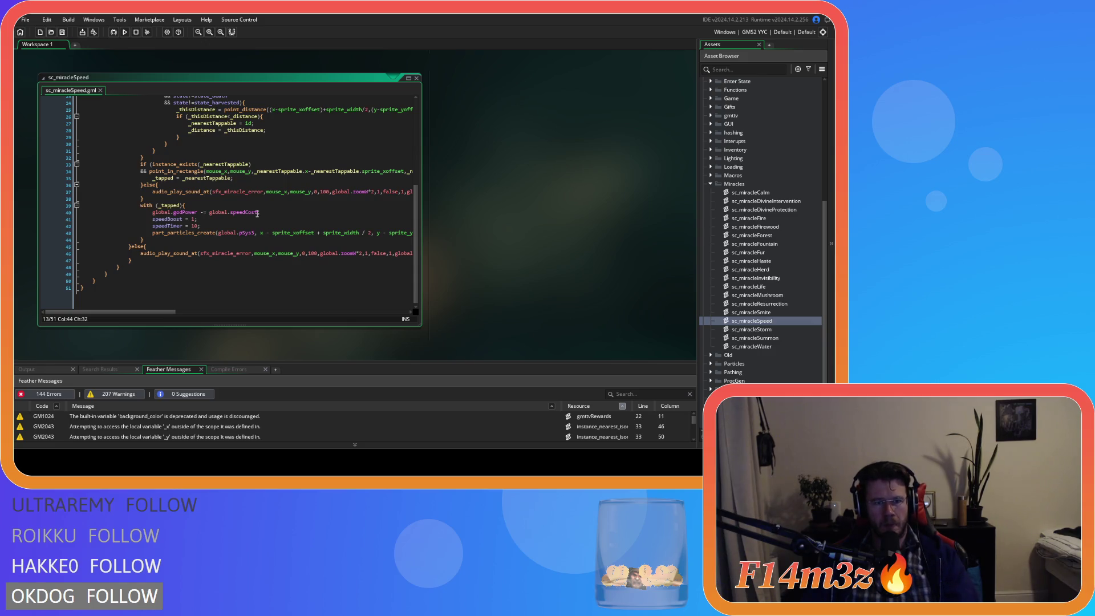
Step: Replace global.speedCost with cost; on line 40 and save the script
{"action": "left_click", "coordinate": [257, 216]}
{"action": "key", "text": "shift+Up"}
{"action": "left_click_drag", "start_coordinate": [256, 216], "coordinate": [207, 220]}
{"action": "type", "text": "c"}
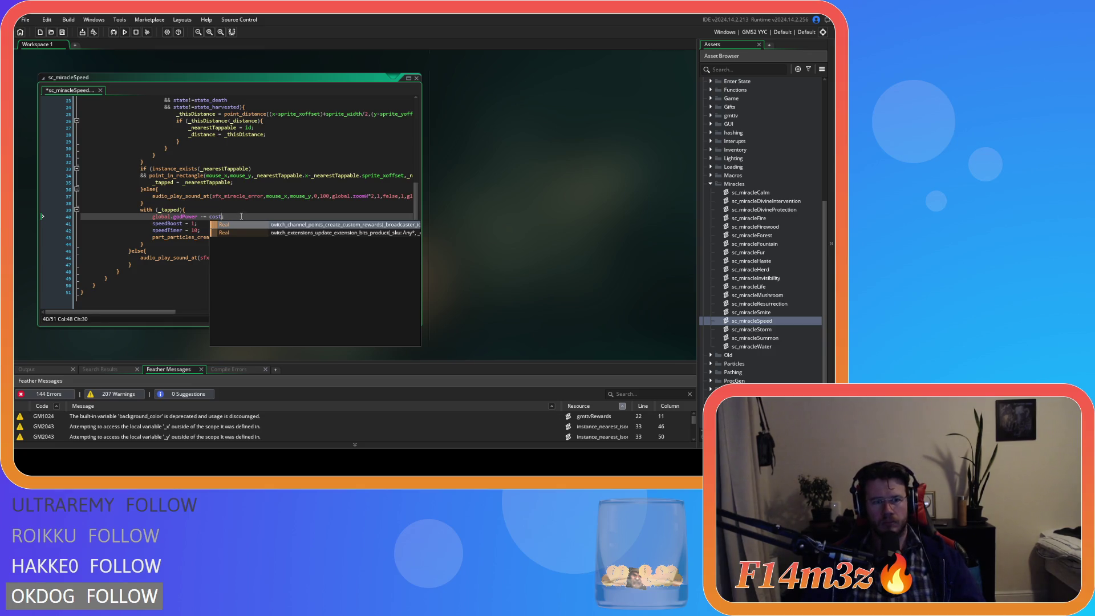
{"action": "type", "text": "ost;"}
{"action": "key", "text": "ctrl+s"}
{"action": "left_click", "coordinate": [218, 252]}
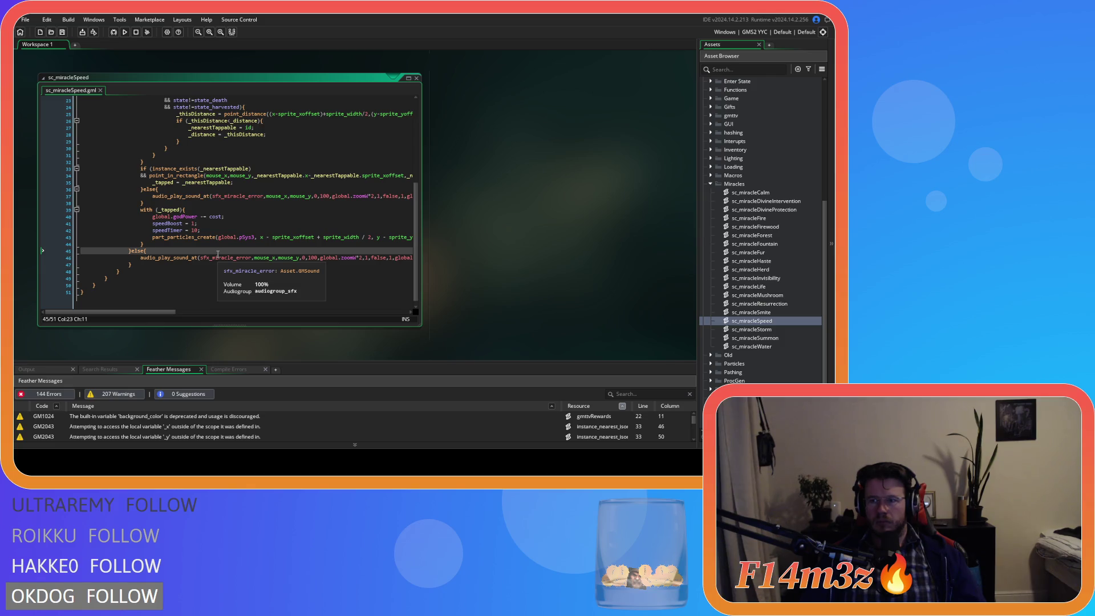
{"action": "scroll", "coordinate": [217, 254], "scroll_direction": "up", "scroll_amount": 7}
{"action": "left_click", "coordinate": [296, 175]}
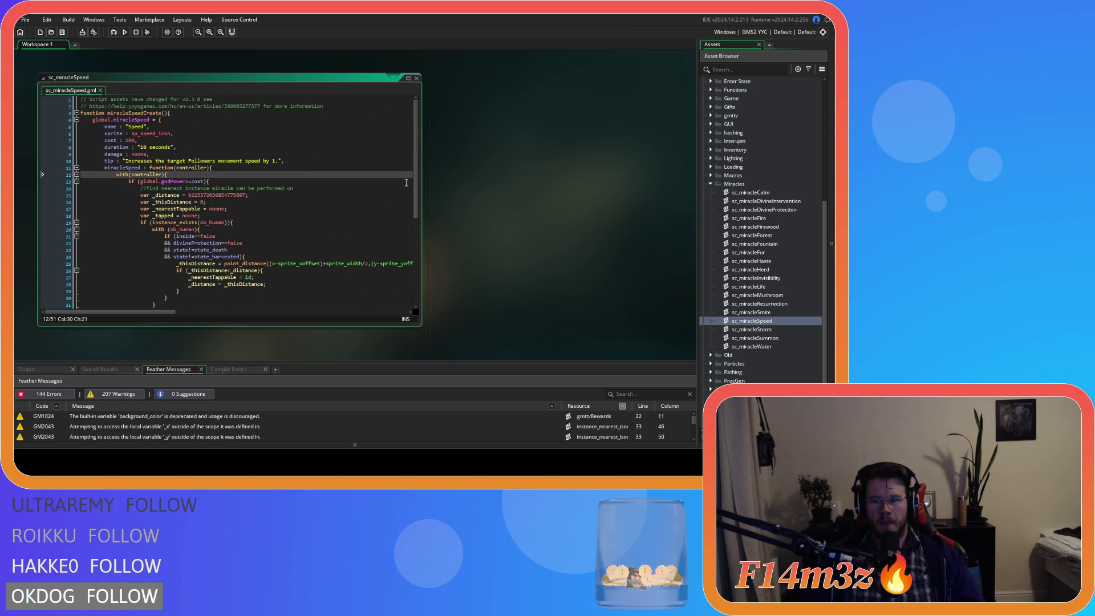
Step: Copy sc_miracleSpeed lines 5–10 into sc_miracleStorm after its header comments
{"action": "mouse_move", "coordinate": [283, 161]}
{"action": "left_mouse_down"}
{"action": "mouse_move", "coordinate": [188, 151]}
{"action": "mouse_move", "coordinate": [73, 114]}
{"action": "left_mouse_up"}
{"action": "left_click", "coordinate": [353, 153]}
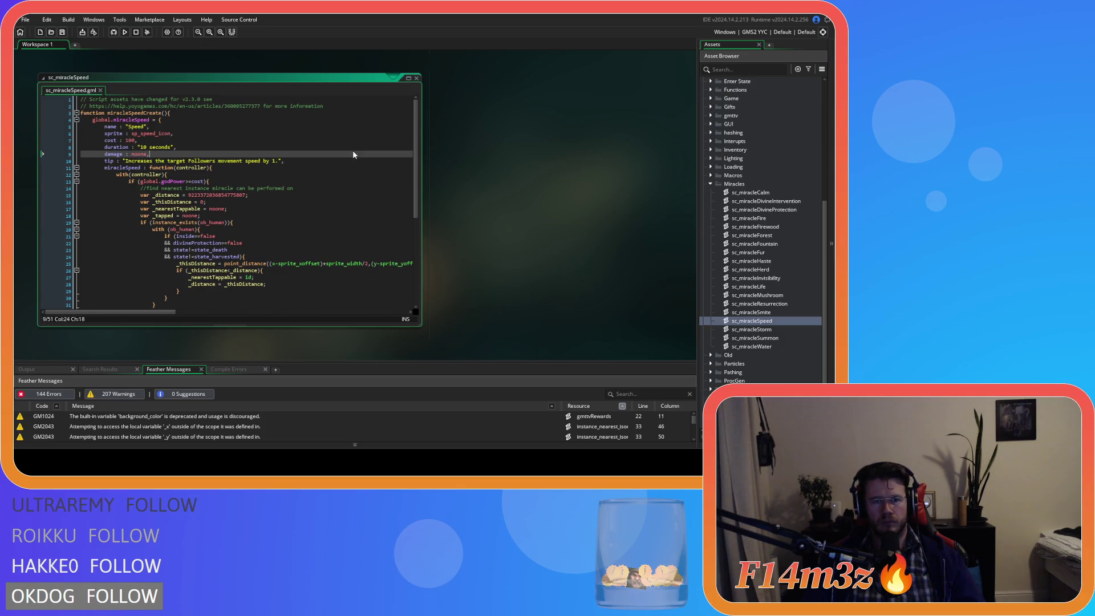
{"action": "double_click", "coordinate": [752, 329]}
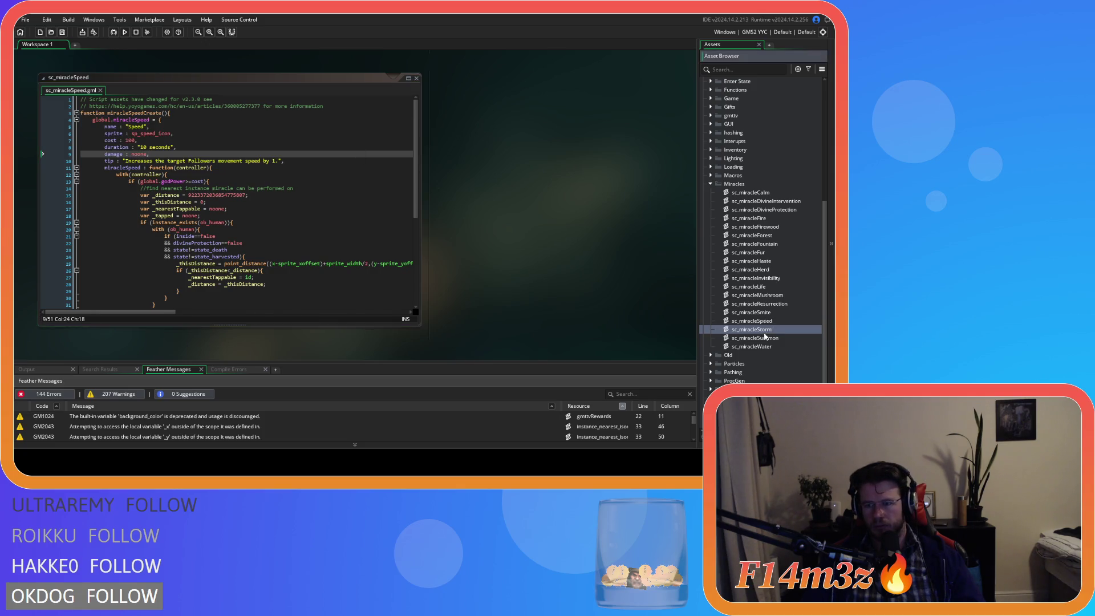
{"action": "left_click", "coordinate": [340, 105]}
{"action": "key", "text": "ctrl+v"}
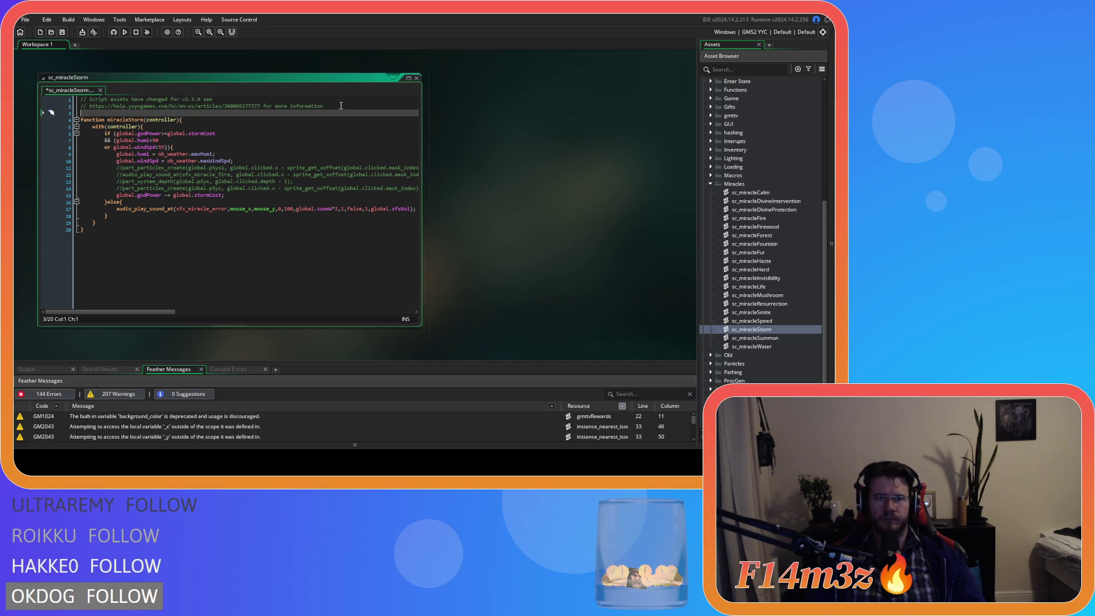
Step: Indent the original Storm code, add two closing braces at the end, and save
{"action": "mouse_move", "coordinate": [91, 278]}
{"action": "left_mouse_down"}
{"action": "mouse_move", "coordinate": [56, 254]}
{"action": "mouse_move", "coordinate": [57, 168]}
{"action": "left_mouse_up"}
{"action": "key", "text": "Tab"}
{"action": "key", "text": "Tab"}
{"action": "left_click", "coordinate": [161, 281]}
{"action": "key", "text": "Return"}
{"action": "type", "text": "}"}
{"action": "key", "text": "Return"}
{"action": "type", "text": "}"}
{"action": "key", "text": "ctrl+s"}
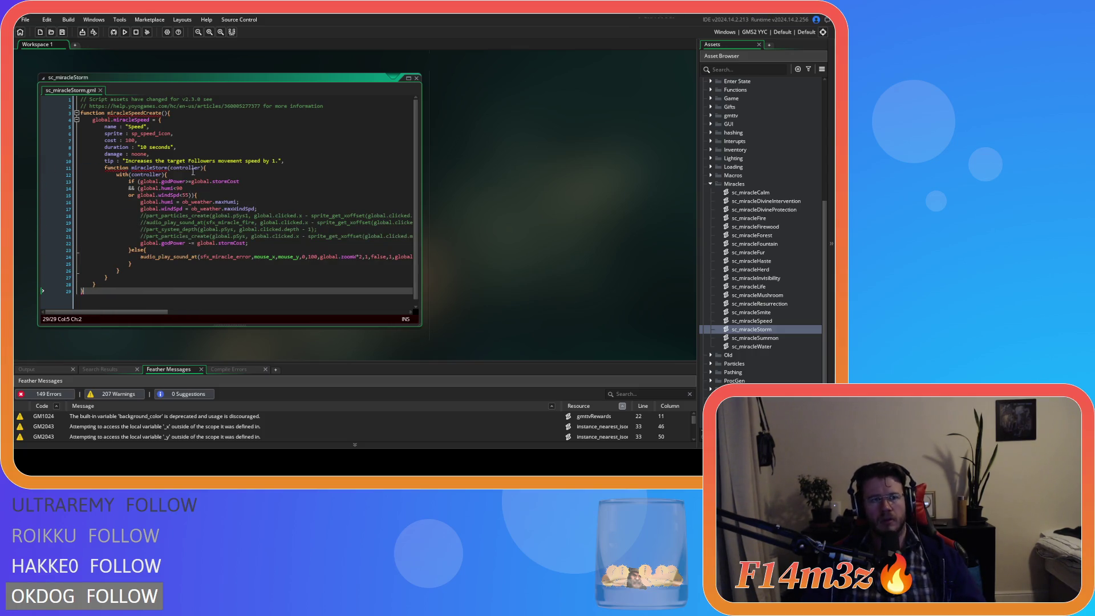
Step: Rename Speed to Storm in the create function, global variable, name string and sprite sp_storm_icon
{"action": "left_click", "coordinate": [133, 115]}
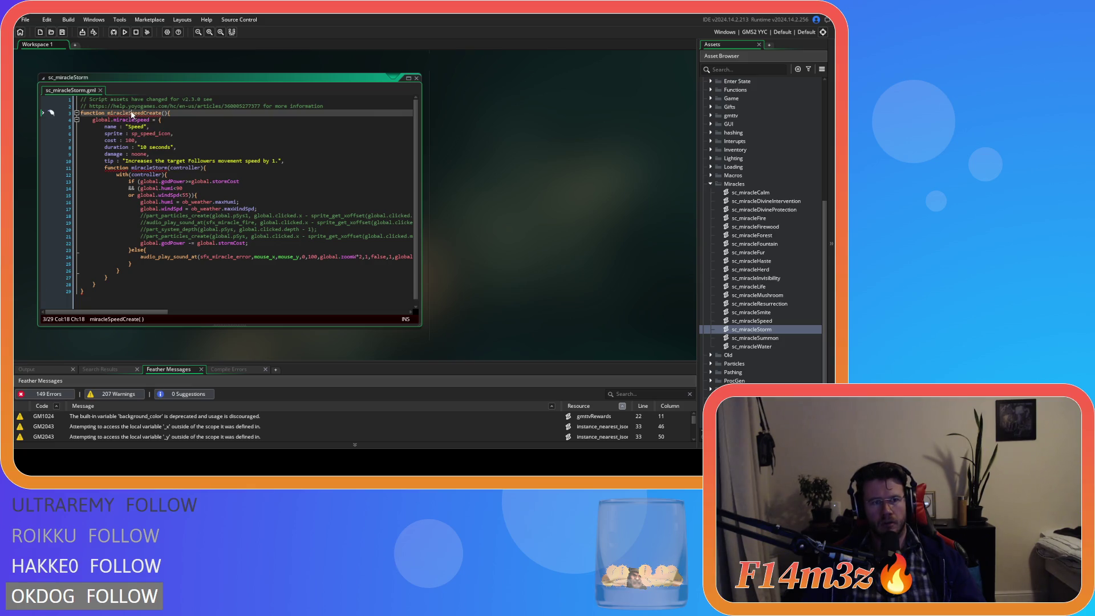
{"action": "left_click_drag", "start_coordinate": [129, 114], "coordinate": [145, 115]}
{"action": "type", "text": "Storm"}
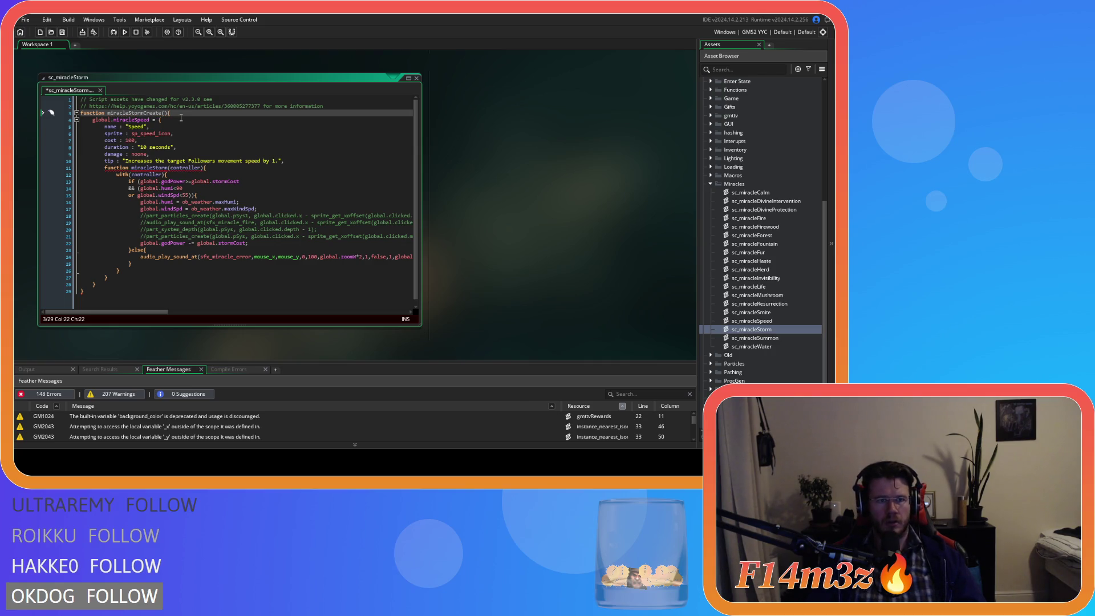
{"action": "key", "text": "shift+Left"}
{"action": "key", "text": "shift+Left"}
{"action": "key", "text": "shift+Left"}
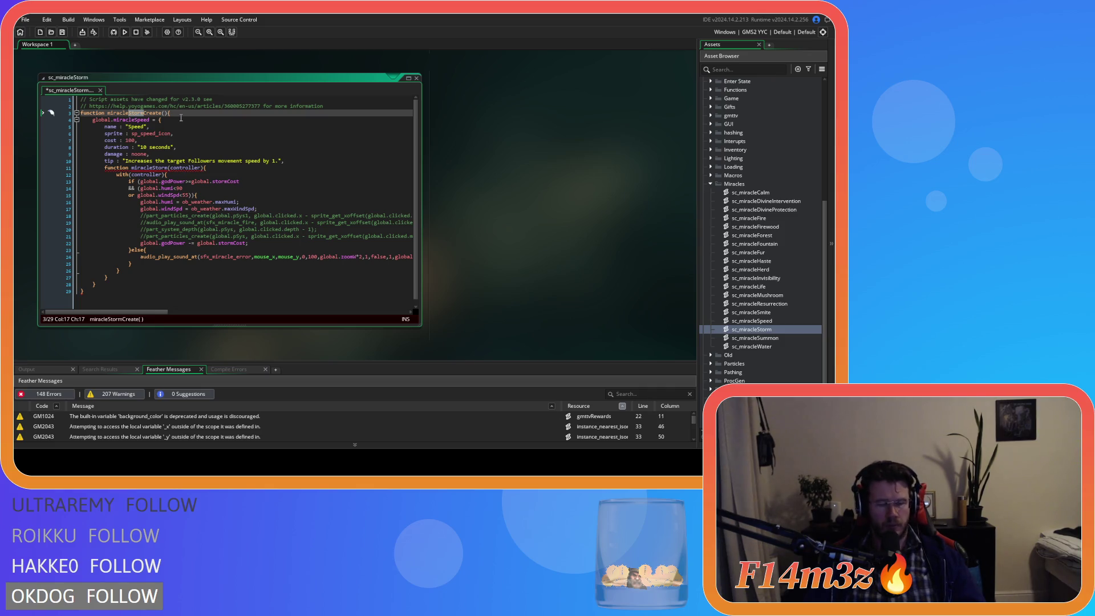
{"action": "left_click_drag", "start_coordinate": [135, 120], "coordinate": [150, 121]}
{"action": "type", "text": "Storm"}
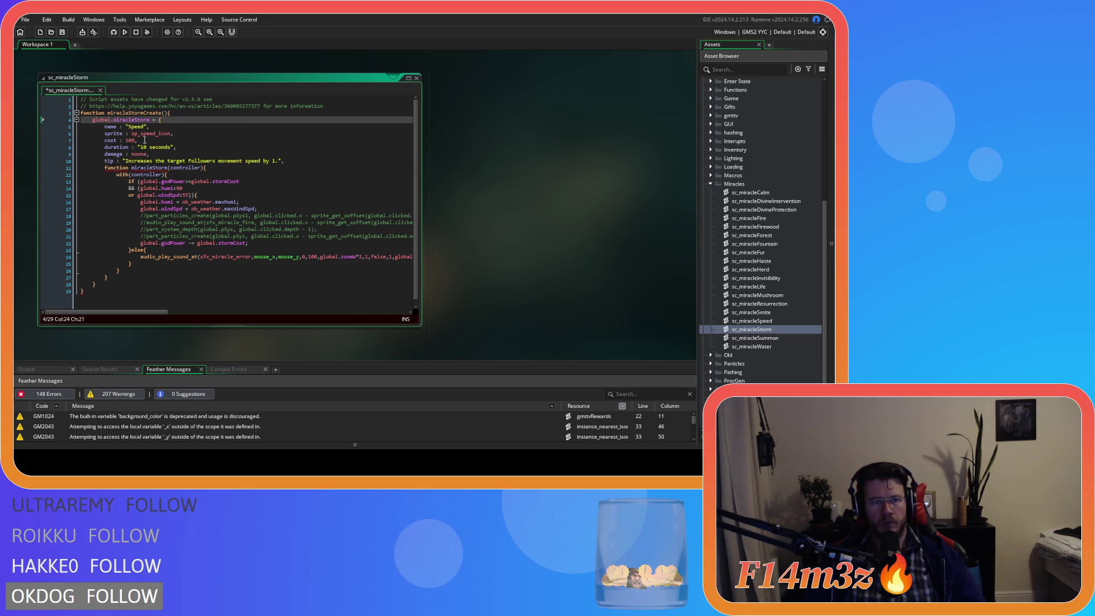
{"action": "double_click", "coordinate": [137, 126]}
{"action": "type", "text": "Storm"}
{"action": "left_click_drag", "start_coordinate": [143, 133], "coordinate": [153, 133]}
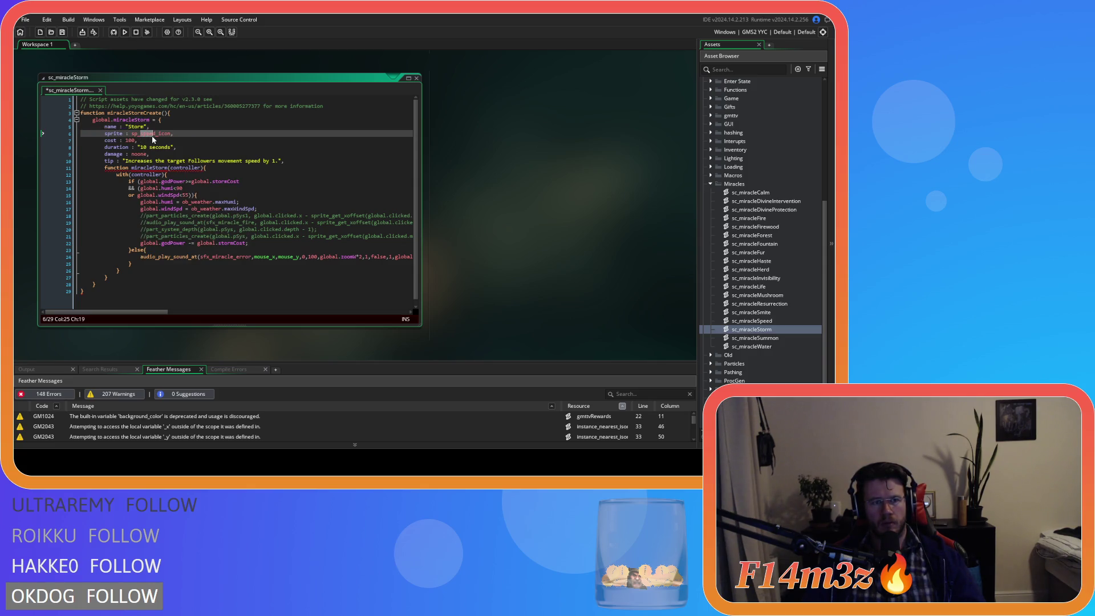
{"action": "type", "text": "torm"}
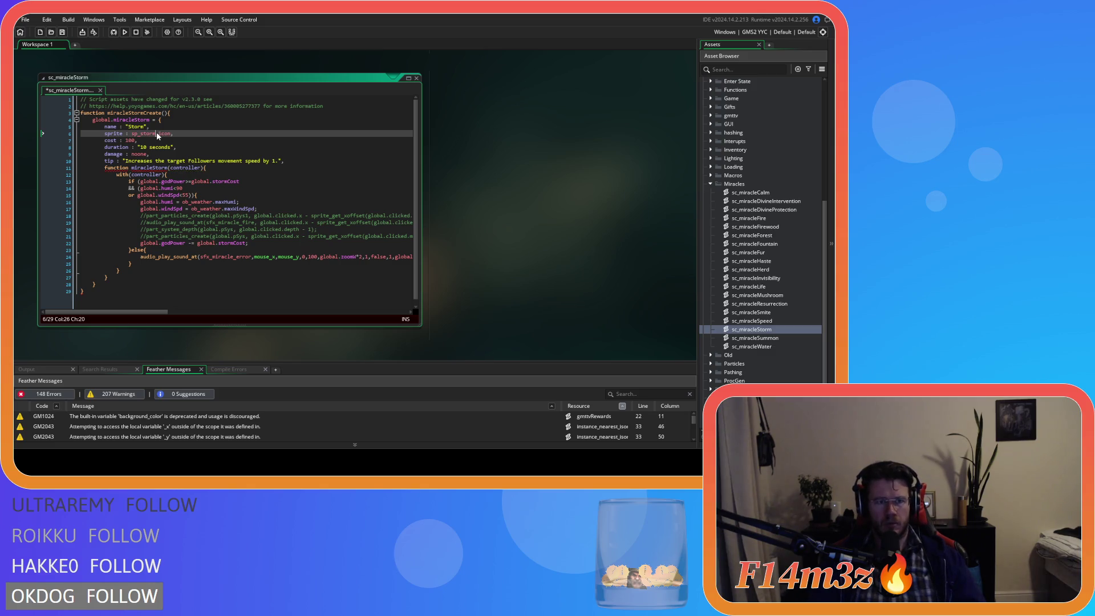
Step: Set the Storm miracle's cost to 250 and its duration to noone
{"action": "double_click", "coordinate": [131, 140]}
{"action": "type", "text": "20"}
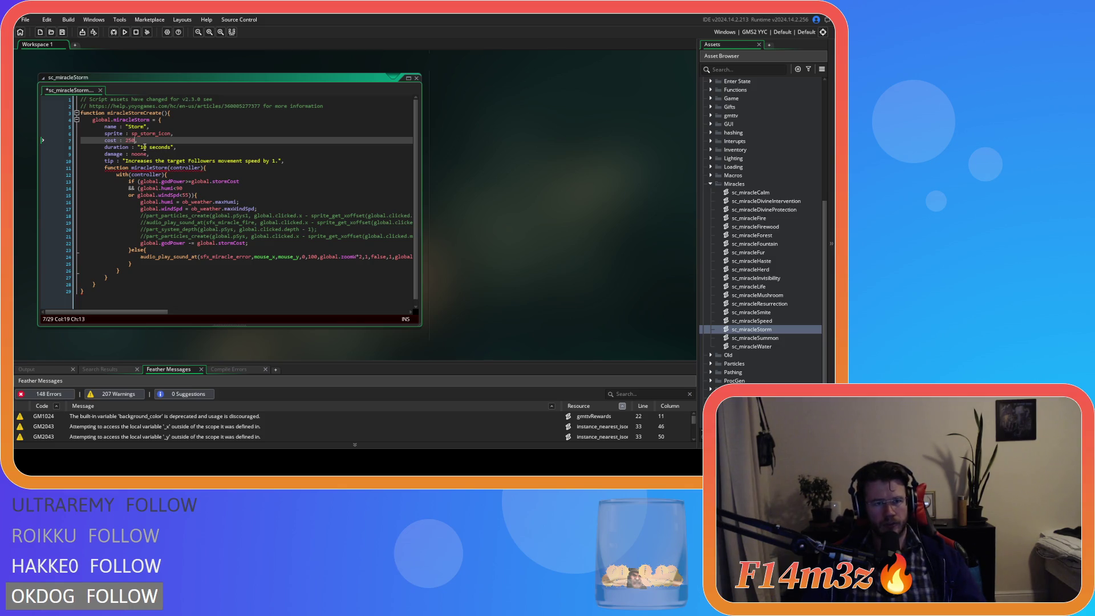
{"action": "left_click_drag", "start_coordinate": [174, 148], "coordinate": [139, 150]}
{"action": "type", "text": "nnone"}
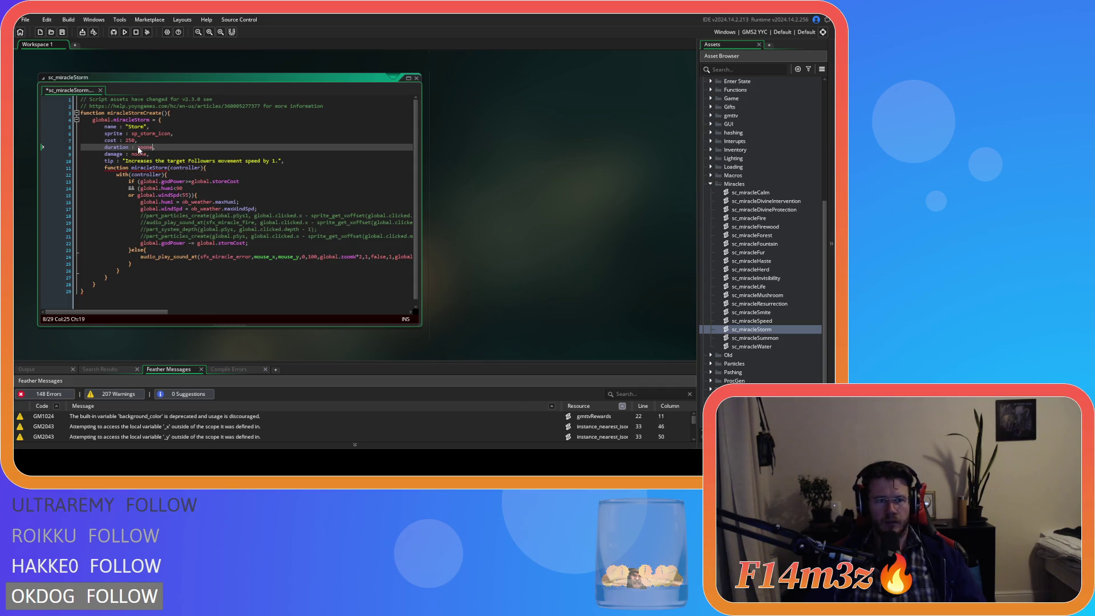
Step: Rewrite line 11 as miracleStorm : function and save the Storm script
{"action": "double_click", "coordinate": [148, 168]}
{"action": "key", "text": "BackSpace"}
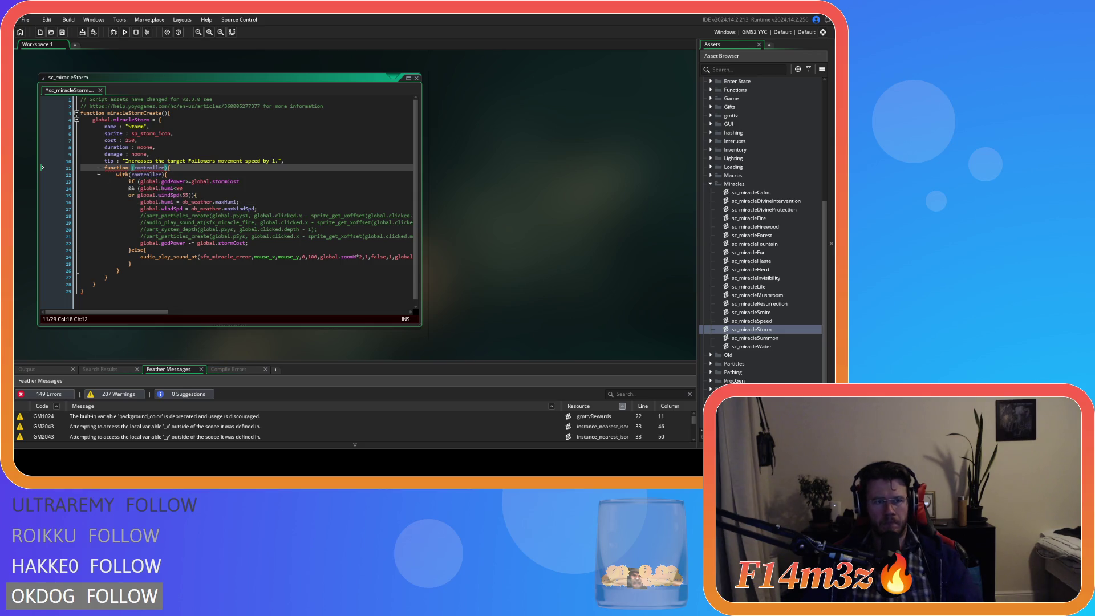
{"action": "key", "text": "BackSpace"}
{"action": "key", "text": "Home"}
{"action": "type", "text": "miracleStorm"}
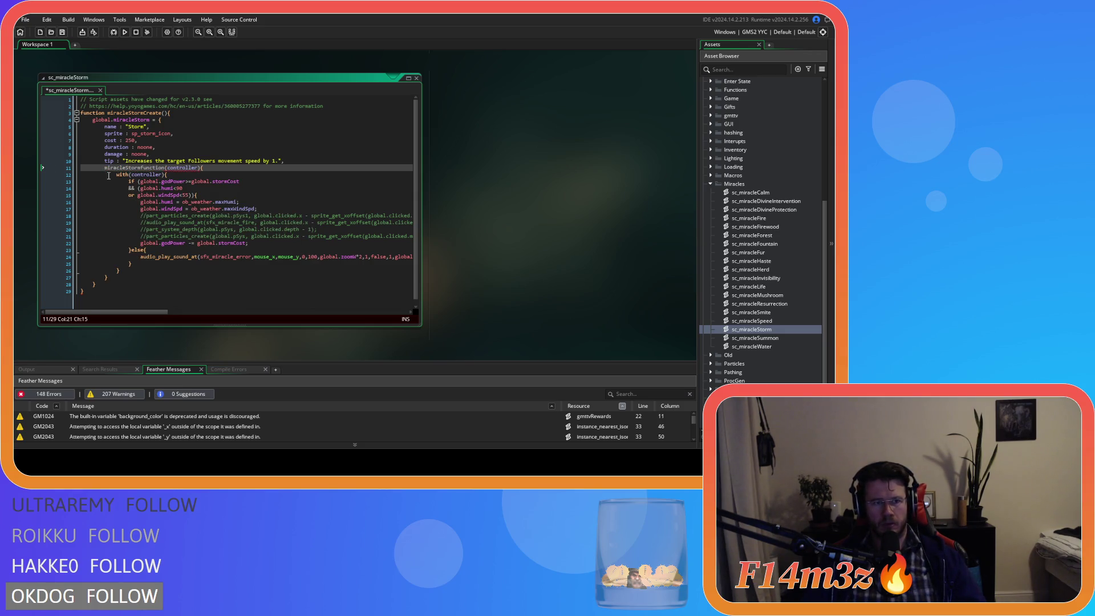
{"action": "type", "text": ":"}
{"action": "left_click", "coordinate": [235, 177]}
{"action": "key", "text": "ctrl+s"}
{"action": "double_click", "coordinate": [761, 193]}
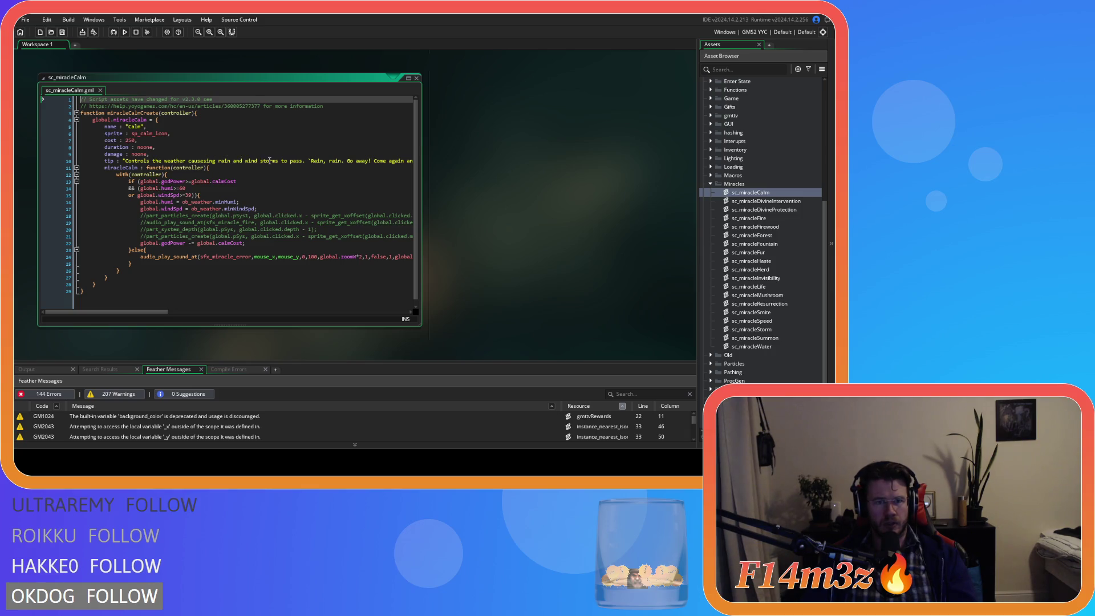
Step: Change 'pass' to 'subside' in the Calm tip, save, and open sc_miracleSpeed
{"action": "double_click", "coordinate": [290, 161]}
{"action": "type", "text": "subside"}
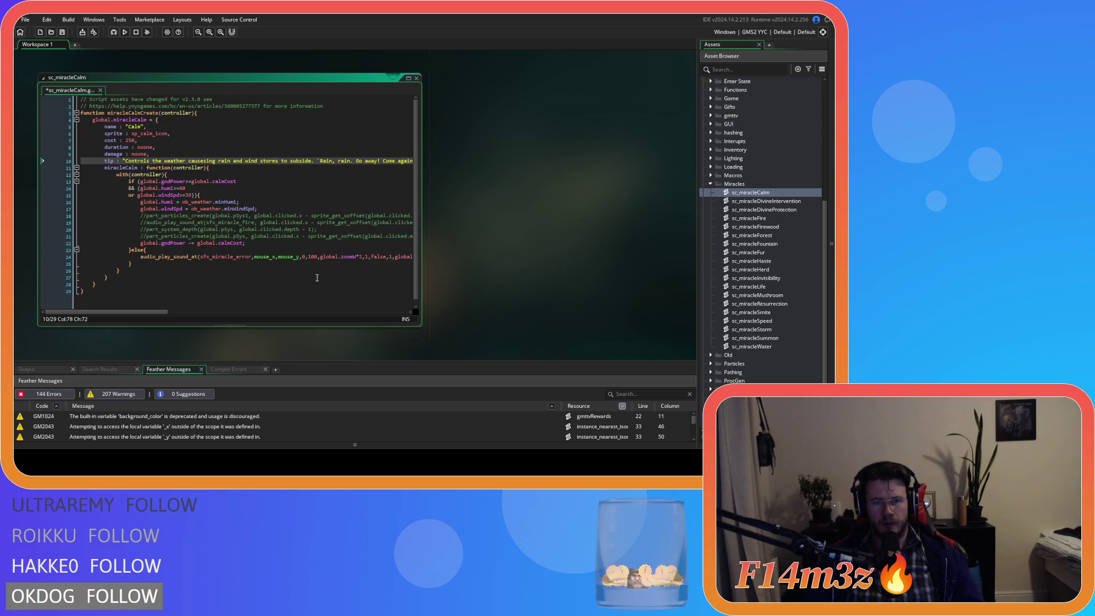
{"action": "left_click", "coordinate": [276, 202]}
{"action": "key", "text": "ctrl+s"}
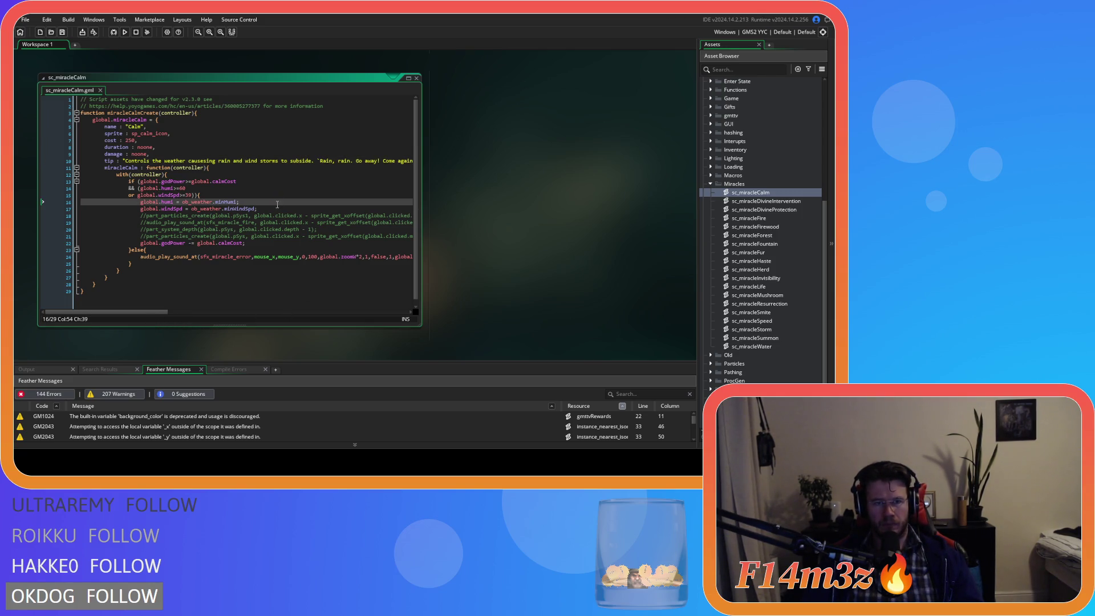
{"action": "double_click", "coordinate": [752, 320]}
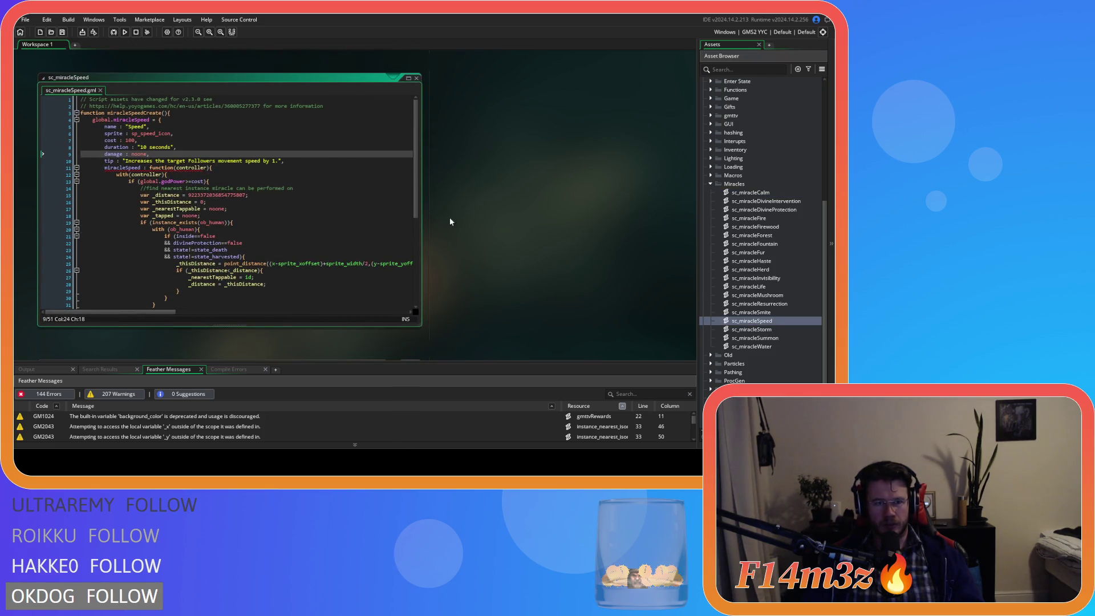
Step: Append . `Godspeed my friend.` to the end of the Speed tip string on line 10
{"action": "left_click", "coordinate": [279, 160]}
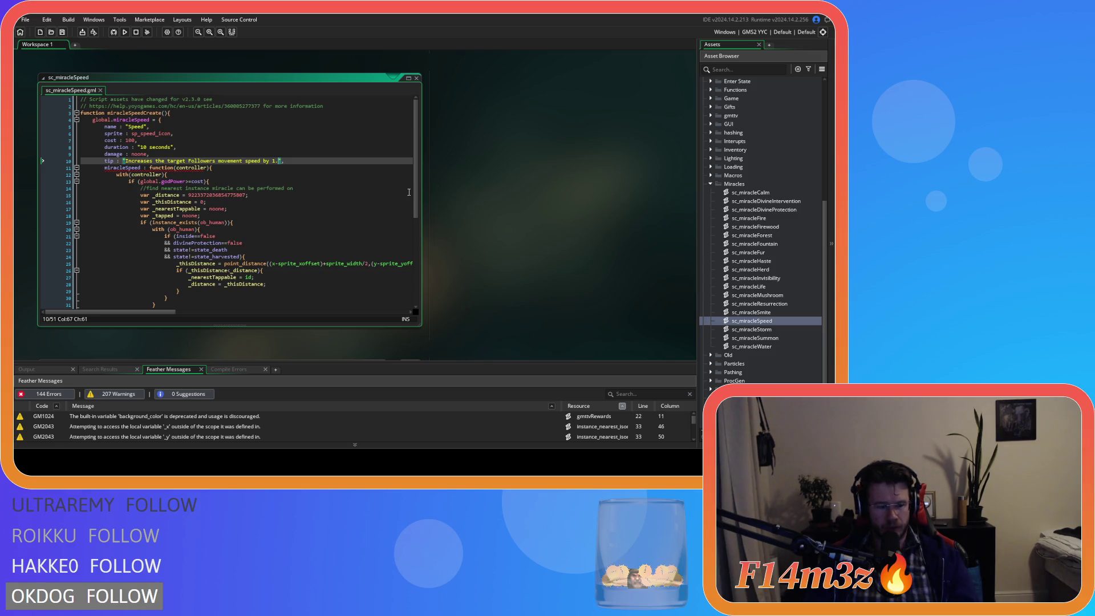
{"action": "type", "text": ". `"}
{"action": "type", "text": "God speed "}
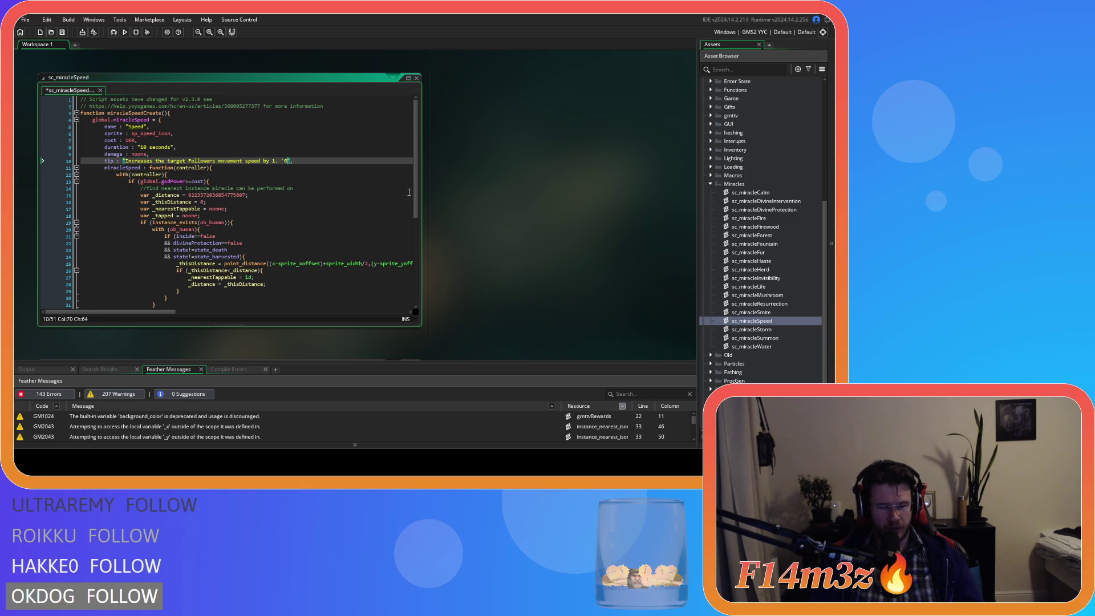
{"action": "type", "text": "my friend"}
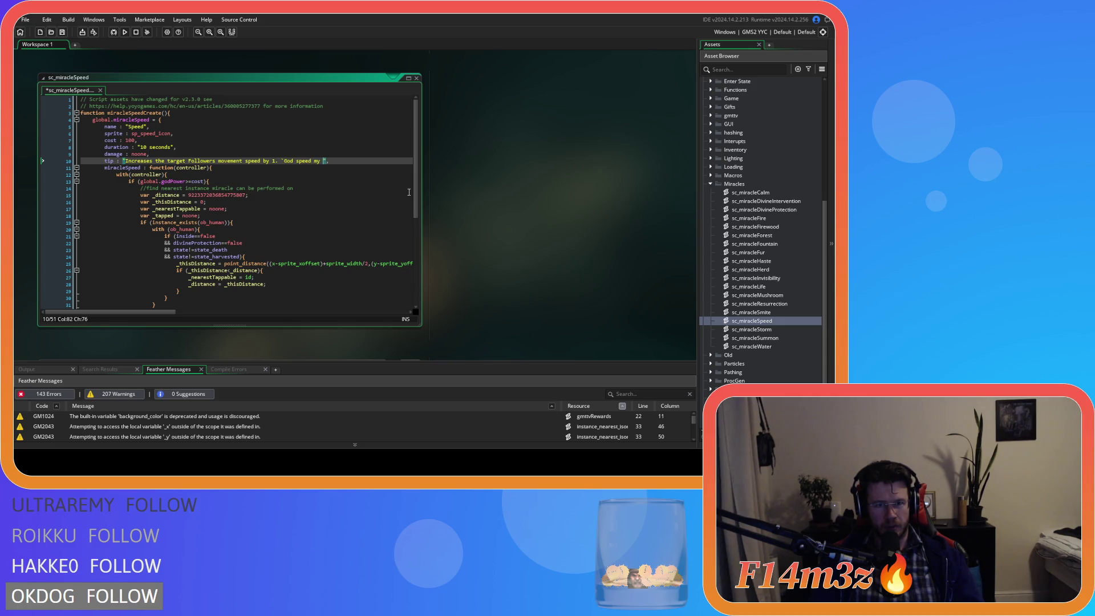
{"action": "type", "text": "."}
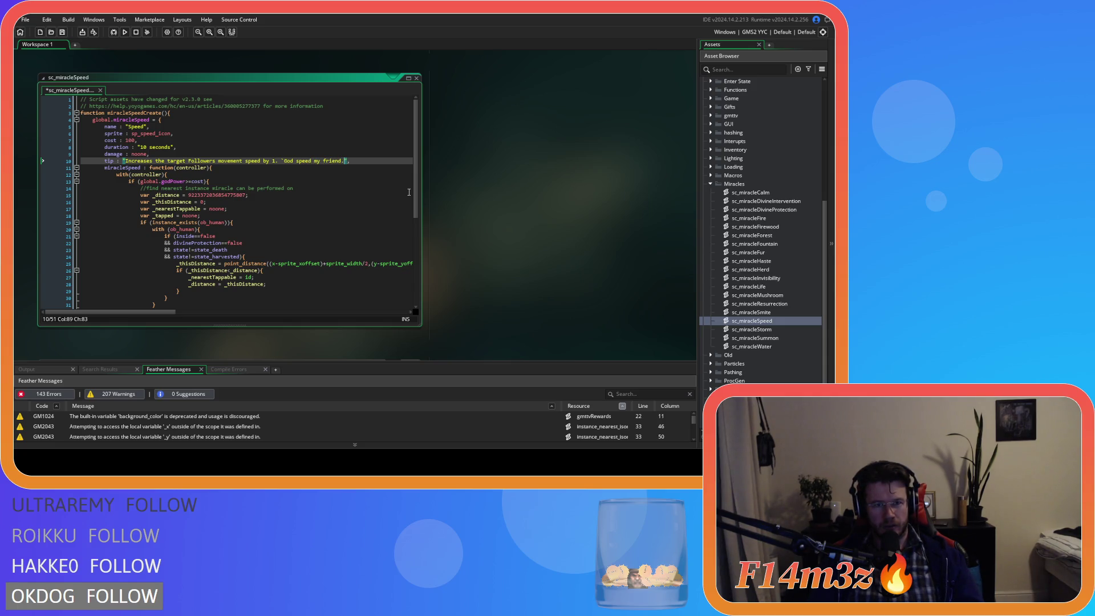
{"action": "type", "text": "`"}
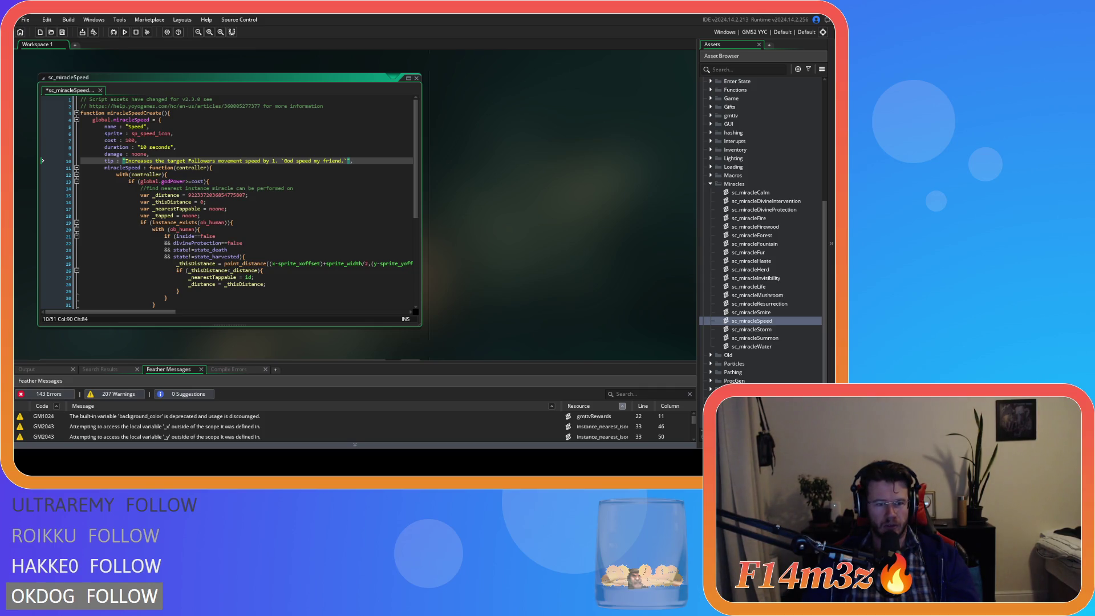
{"action": "key", "text": "BackSpace"}
{"action": "key", "text": "Down"}
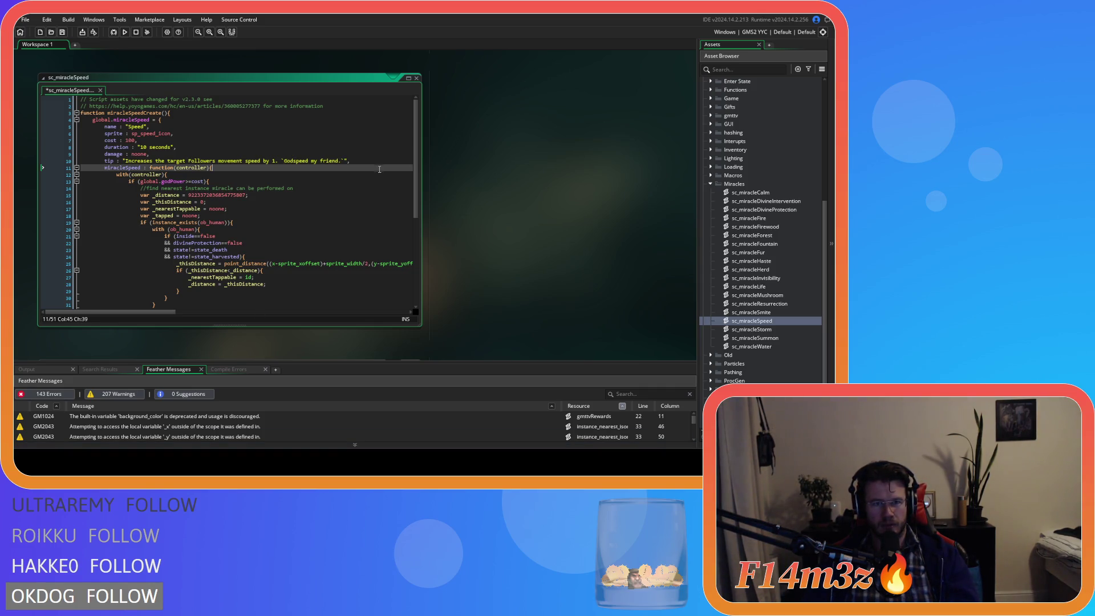
Step: Save the Speed script and review the Storm miracle's tooltip text
{"action": "key", "text": "ctrl+s"}
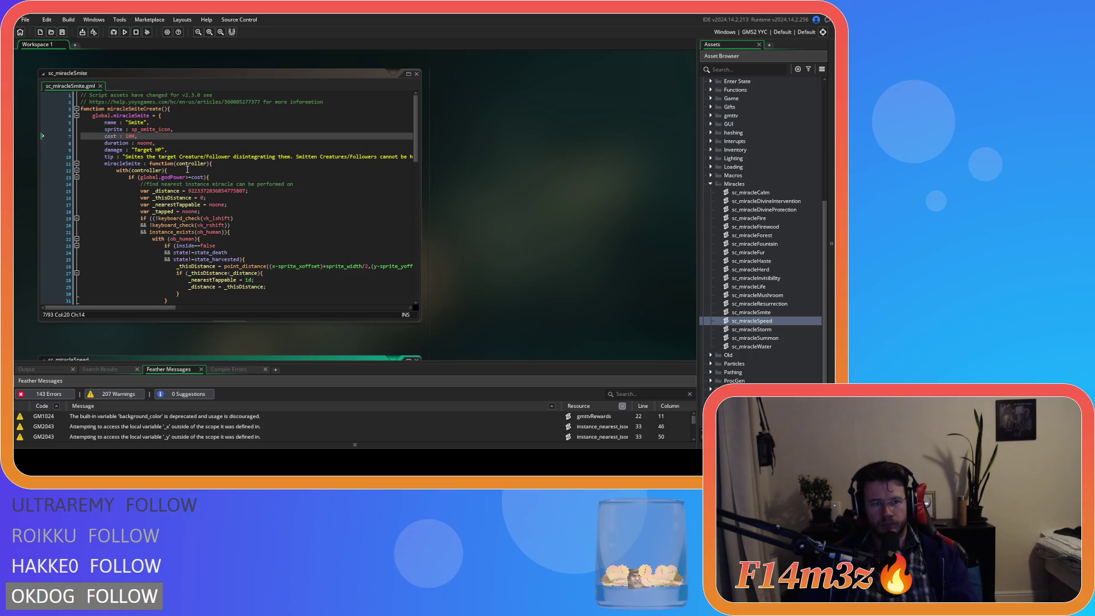
{"action": "scroll", "coordinate": [371, 179], "scroll_direction": "down", "scroll_amount": 5}
{"action": "scroll", "coordinate": [508, 203], "scroll_direction": "down", "scroll_amount": 10}
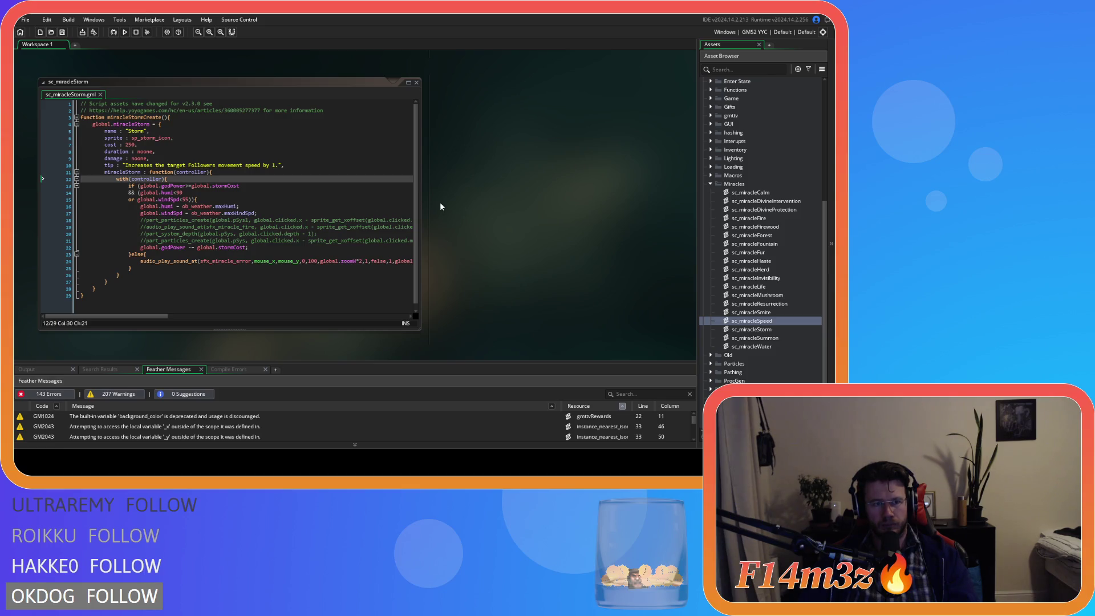
{"action": "left_click_drag", "start_coordinate": [279, 166], "coordinate": [128, 166]}
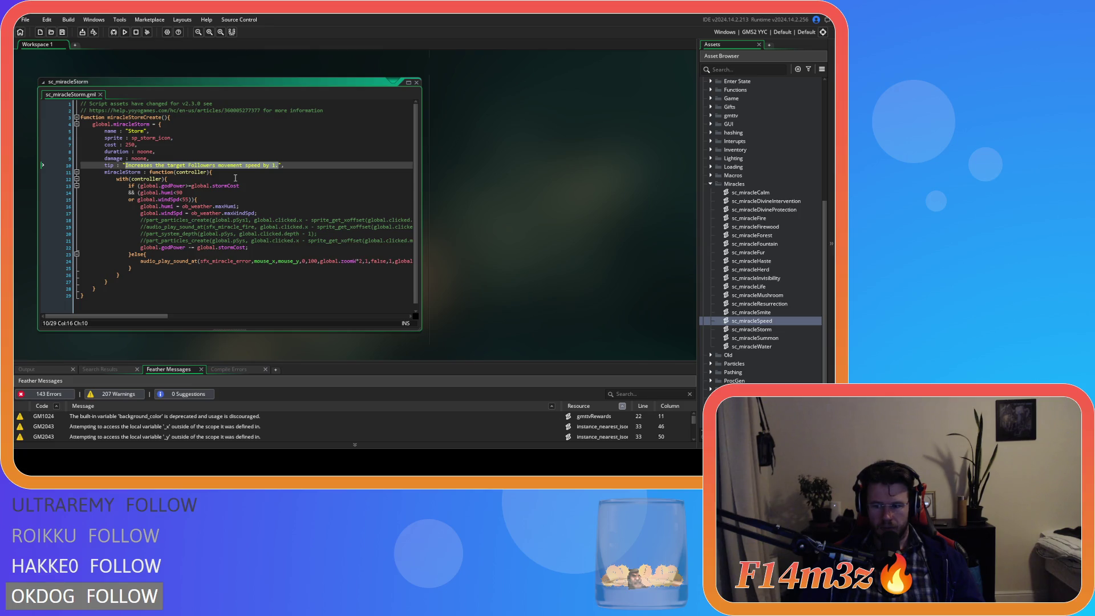
{"action": "scroll", "coordinate": [496, 195], "scroll_direction": "up", "scroll_amount": 10}
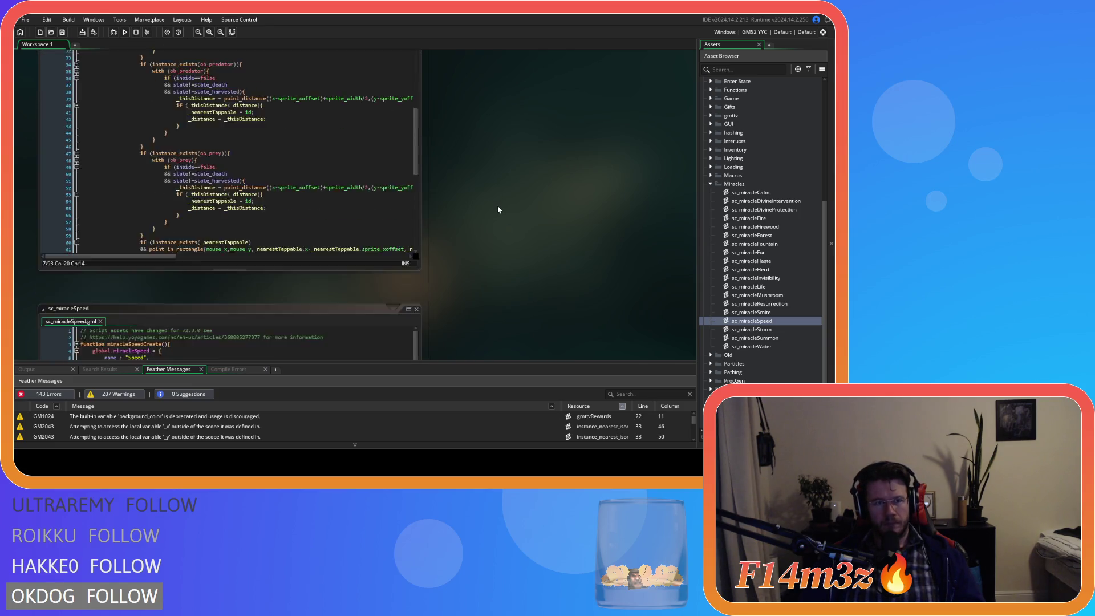
{"action": "scroll", "coordinate": [497, 206], "scroll_direction": "up", "scroll_amount": 3}
{"action": "scroll", "coordinate": [497, 205], "scroll_direction": "down", "scroll_amount": 5}
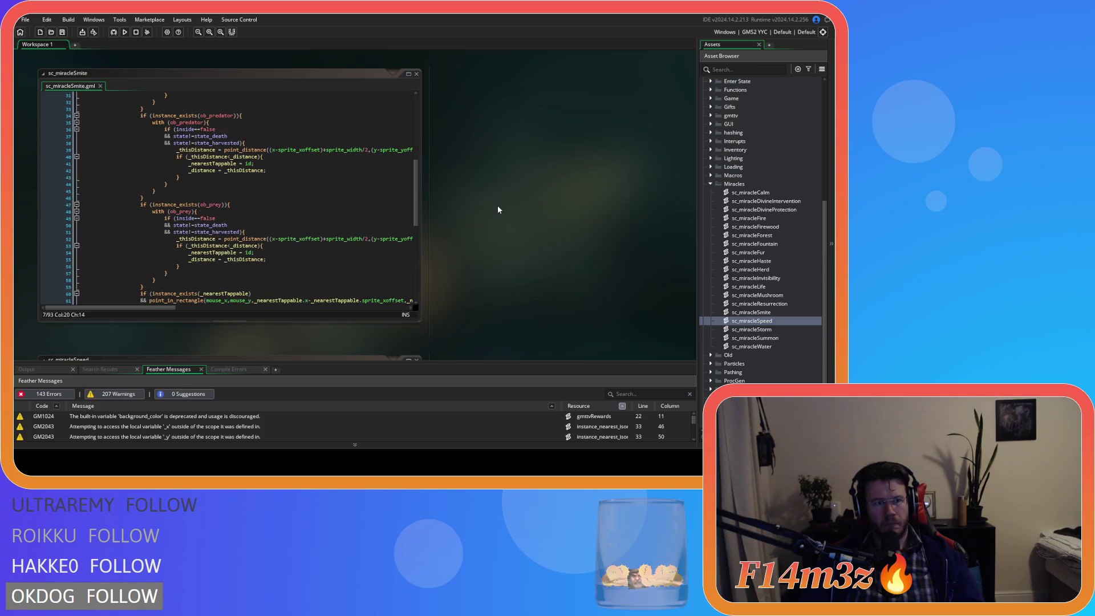
{"action": "scroll", "coordinate": [512, 238], "scroll_direction": "down", "scroll_amount": 10}
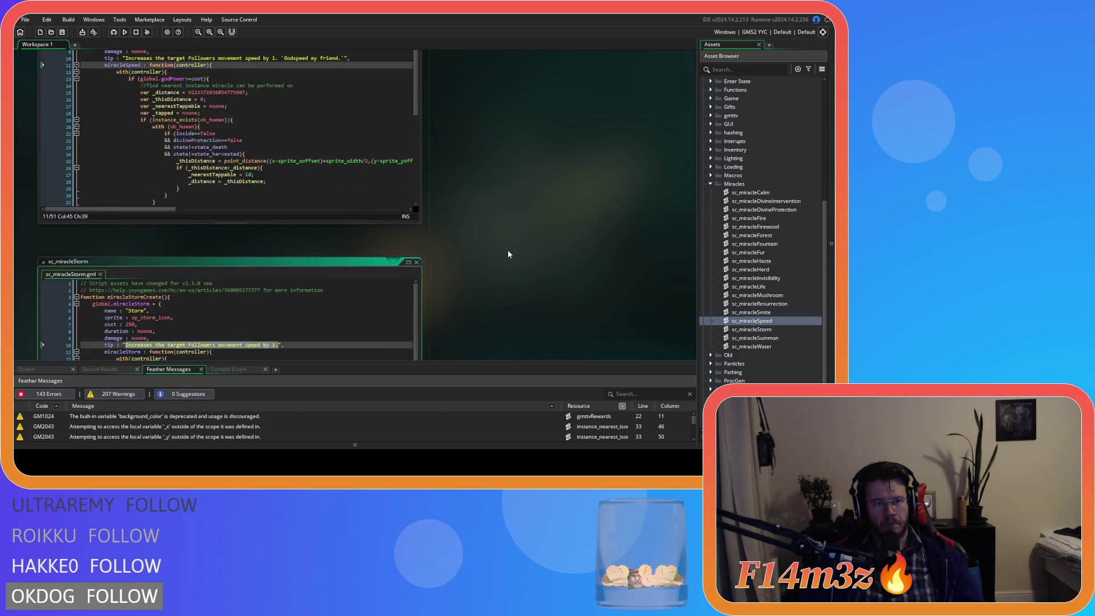
Step: Correct 'causesing' to 'causing' in the Calm tooltip and save sc_miracleCalm
{"action": "double_click", "coordinate": [750, 193]}
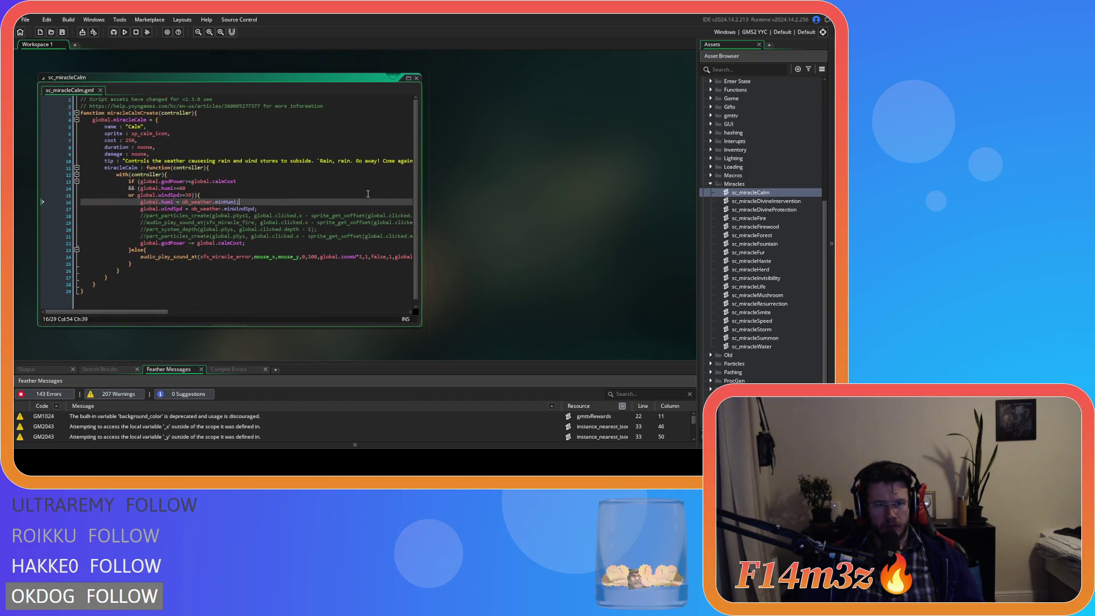
{"action": "left_click", "coordinate": [200, 161]}
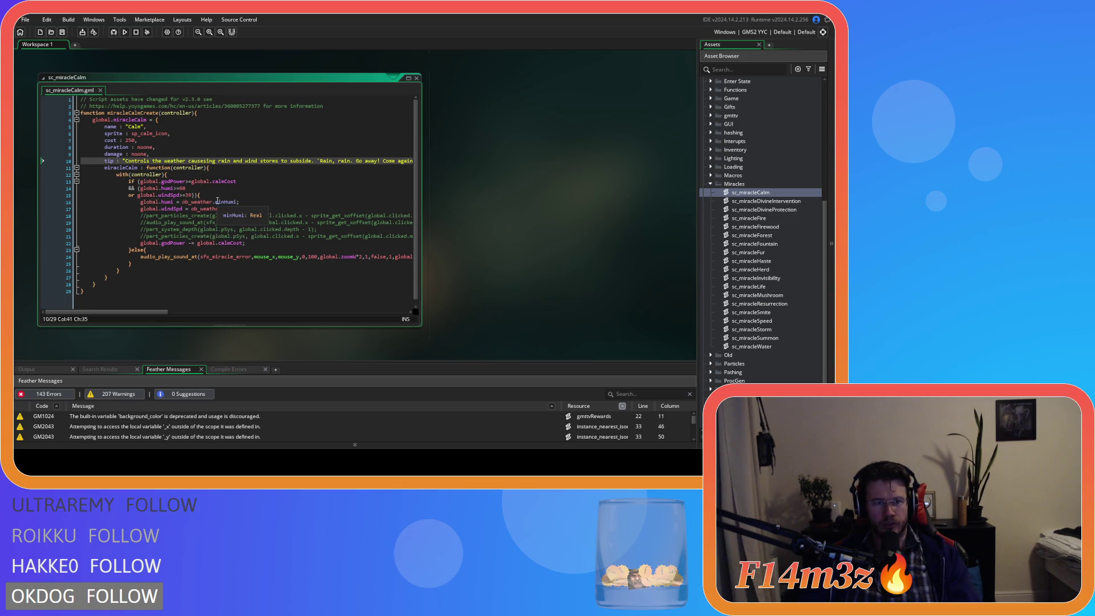
{"action": "key", "text": "Delete"}
{"action": "key", "text": "Delete"}
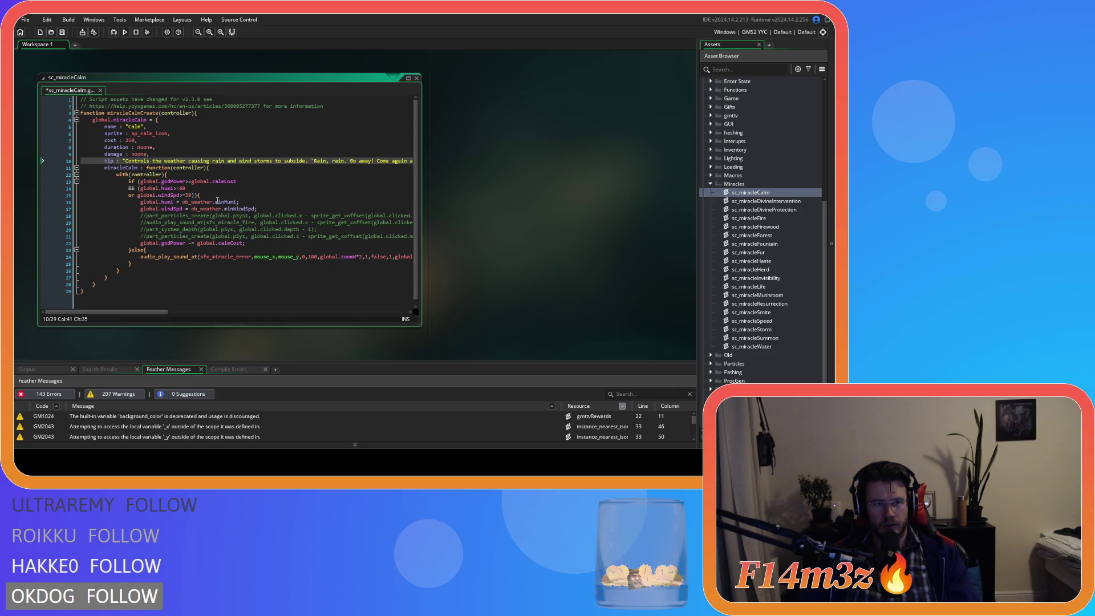
{"action": "key", "text": "Right"}
{"action": "key", "text": "Right"}
{"action": "key", "text": "Right"}
{"action": "key", "text": "ctrl+s"}
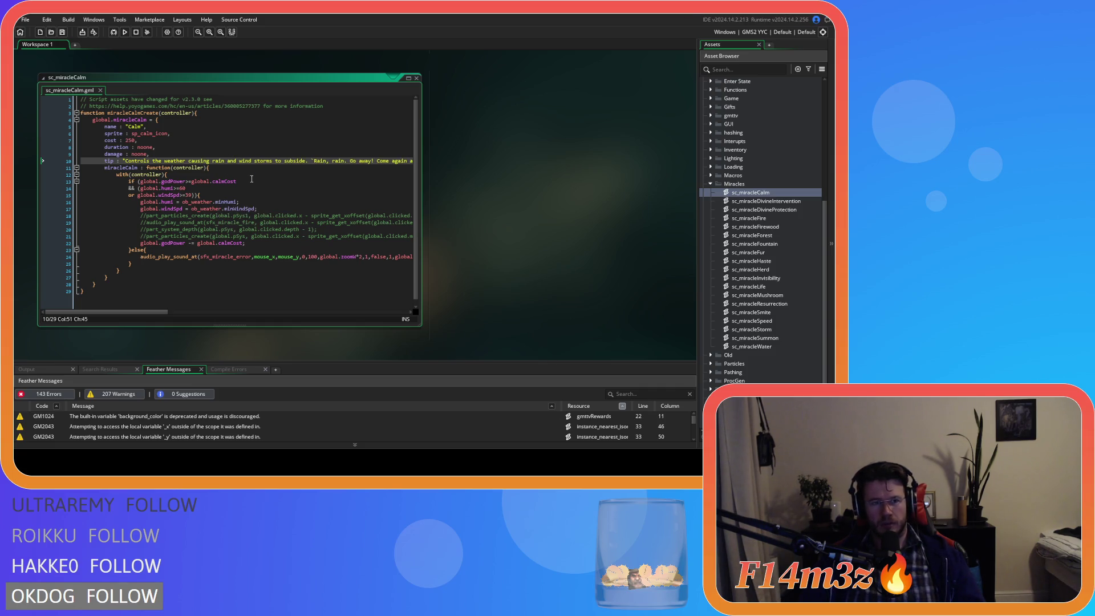
{"action": "scroll", "coordinate": [447, 230], "scroll_direction": "down", "scroll_amount": 8}
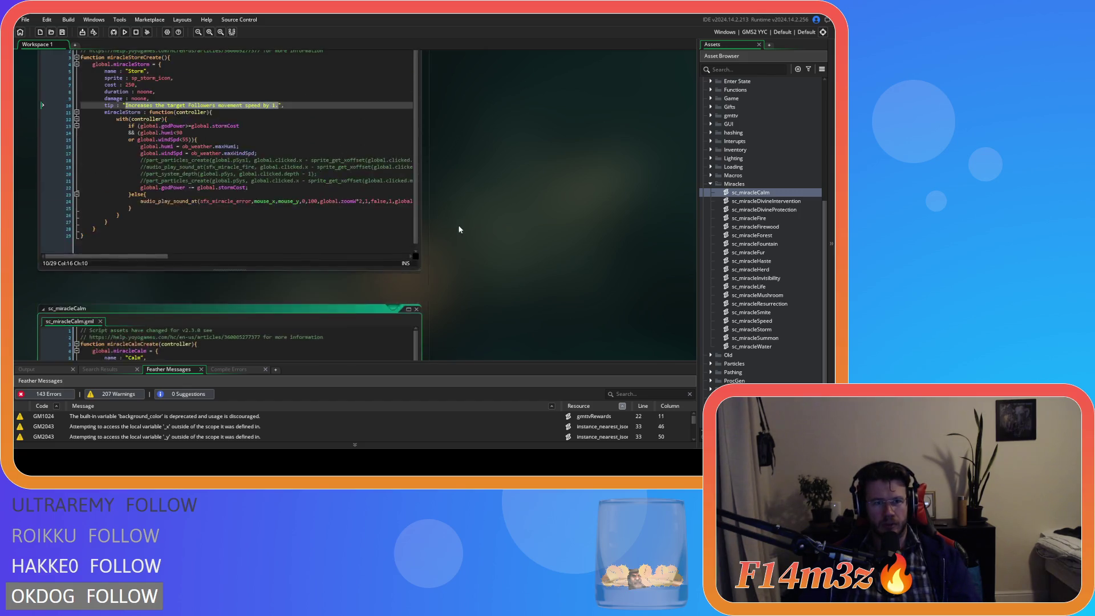
{"action": "scroll", "coordinate": [453, 230], "scroll_direction": "down", "scroll_amount": 3}
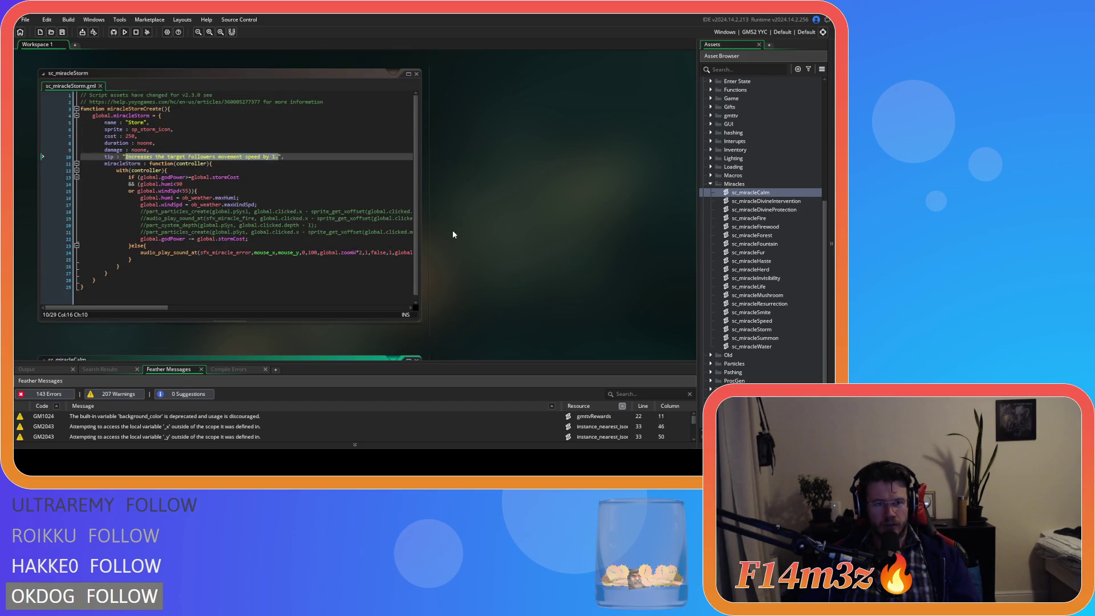
{"action": "scroll", "coordinate": [453, 230], "scroll_direction": "down", "scroll_amount": 3}
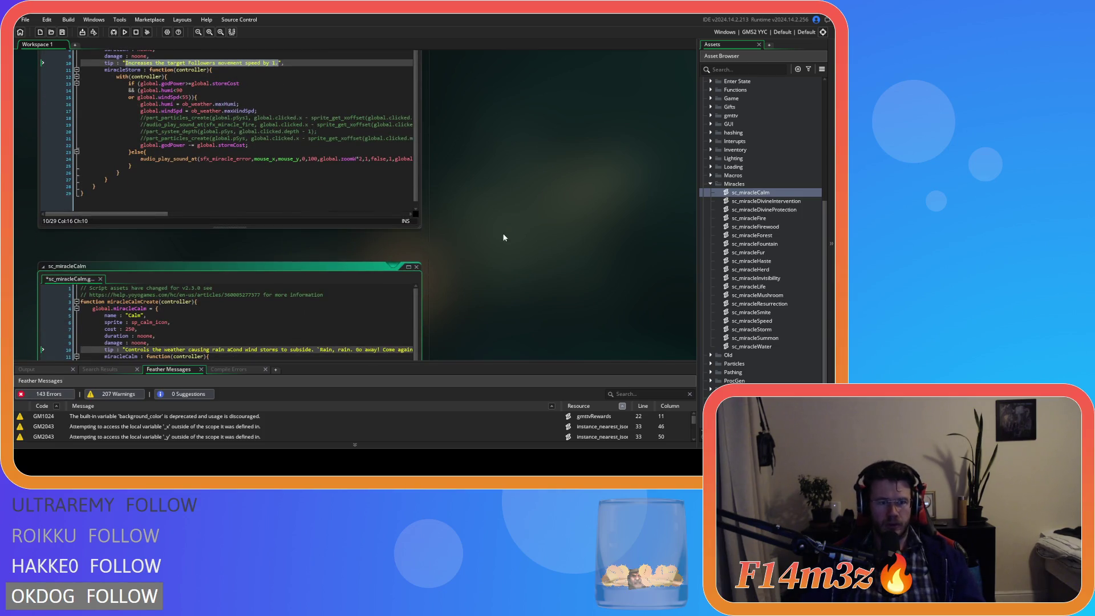
{"action": "key", "text": "ctrl+z"}
{"action": "scroll", "coordinate": [474, 213], "scroll_direction": "up", "scroll_amount": 3}
{"action": "left_click", "coordinate": [232, 204]}
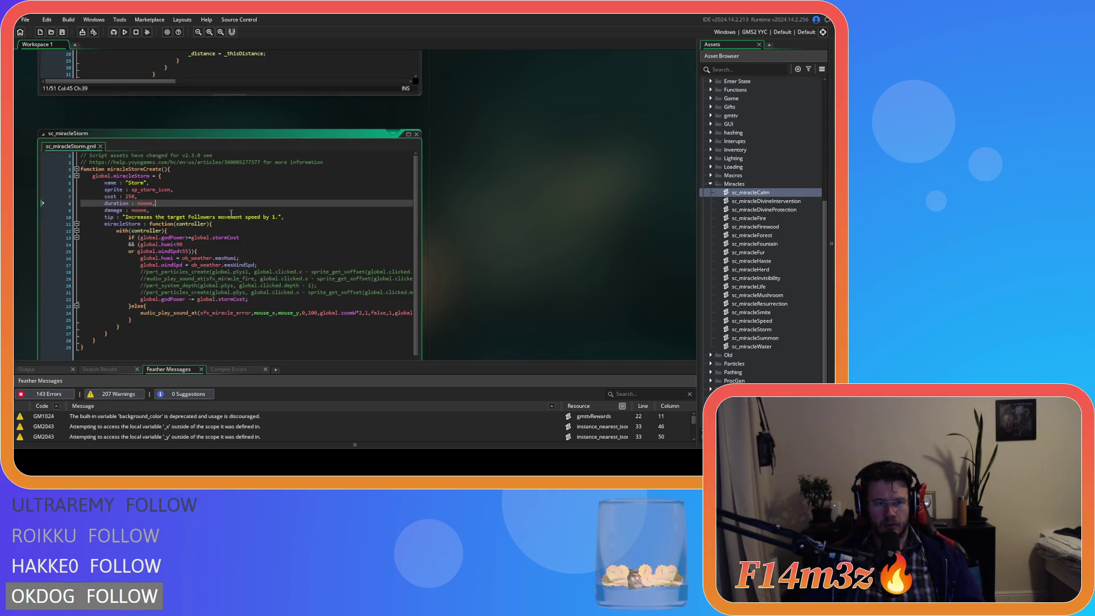
Step: Replace the Storm tooltip with 'Controls the weather creating a wind/rain storm' and save
{"action": "left_click_drag", "start_coordinate": [277, 217], "coordinate": [127, 220]}
{"action": "type", "text": "Controls th"}
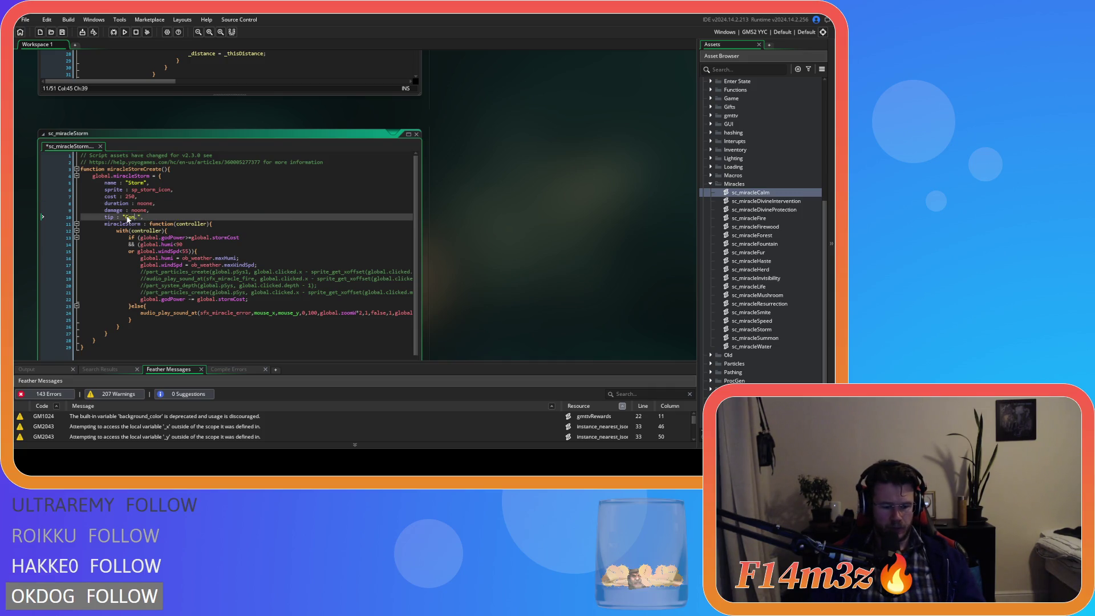
{"action": "type", "text": "e weather "}
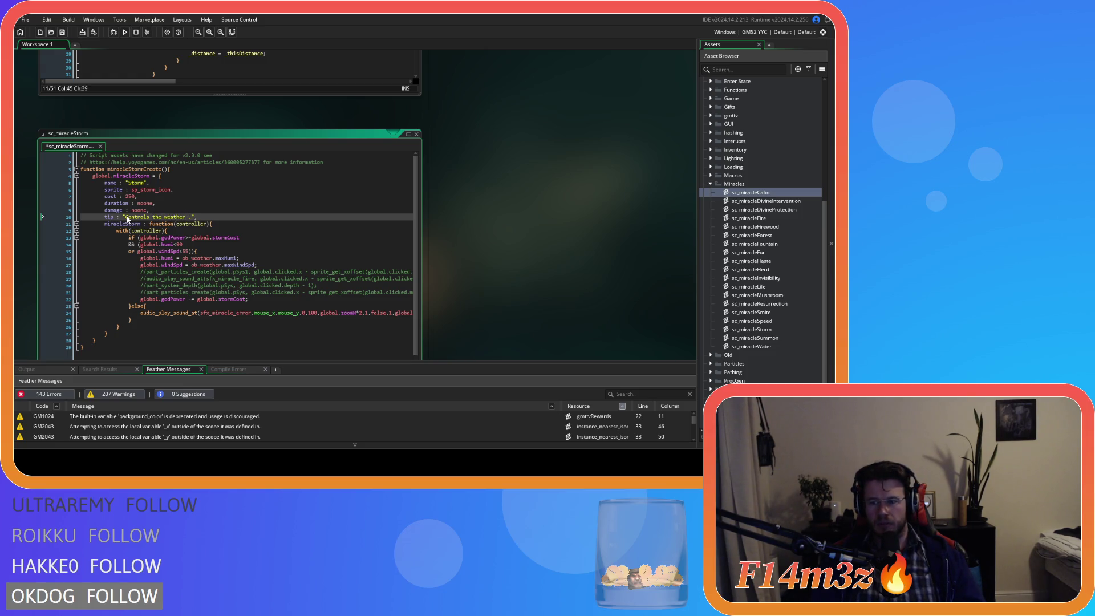
{"action": "type", "text": "creating a"}
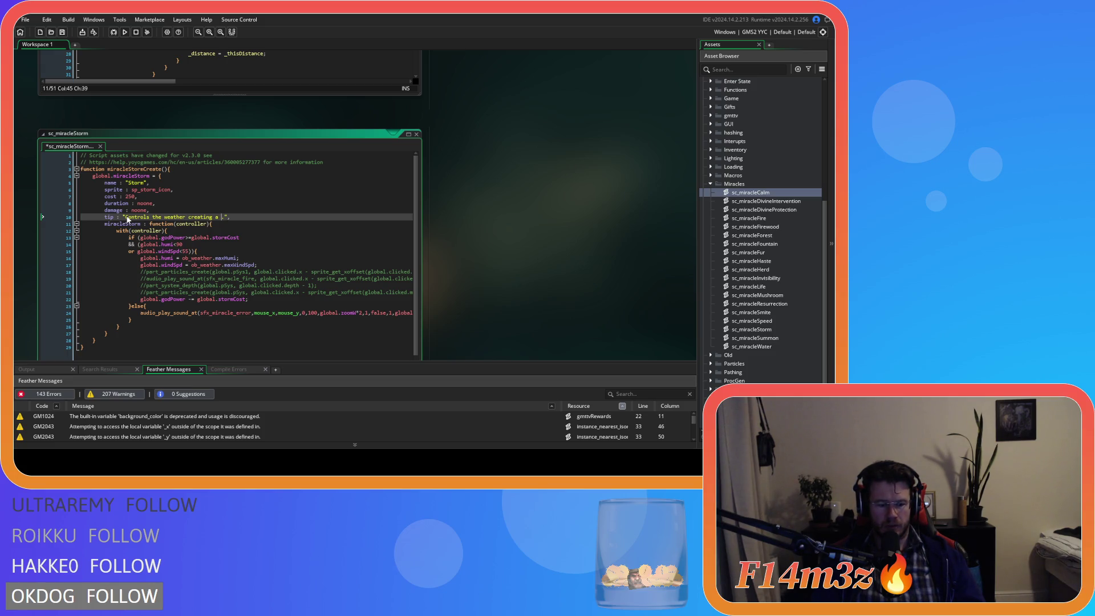
{"action": "type", "text": "wind/rain storm"}
{"action": "key", "text": "ctrl+s"}
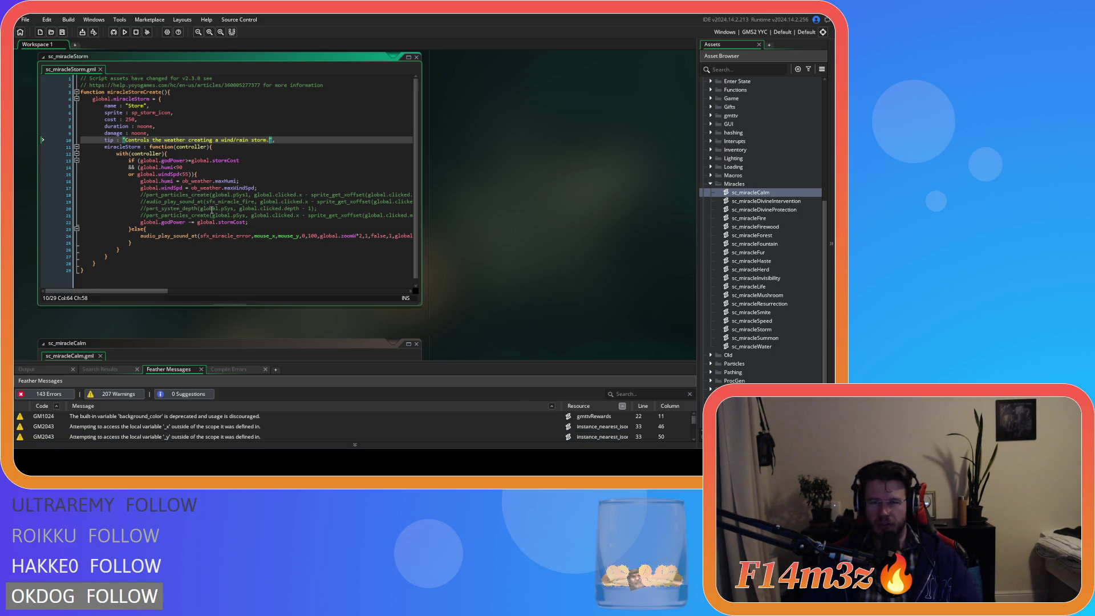
Step: Start appending the 'Miracle Chemtrail quote to the end of the Storm tooltip
{"action": "key", "text": "Down"}
{"action": "key", "text": "Down"}
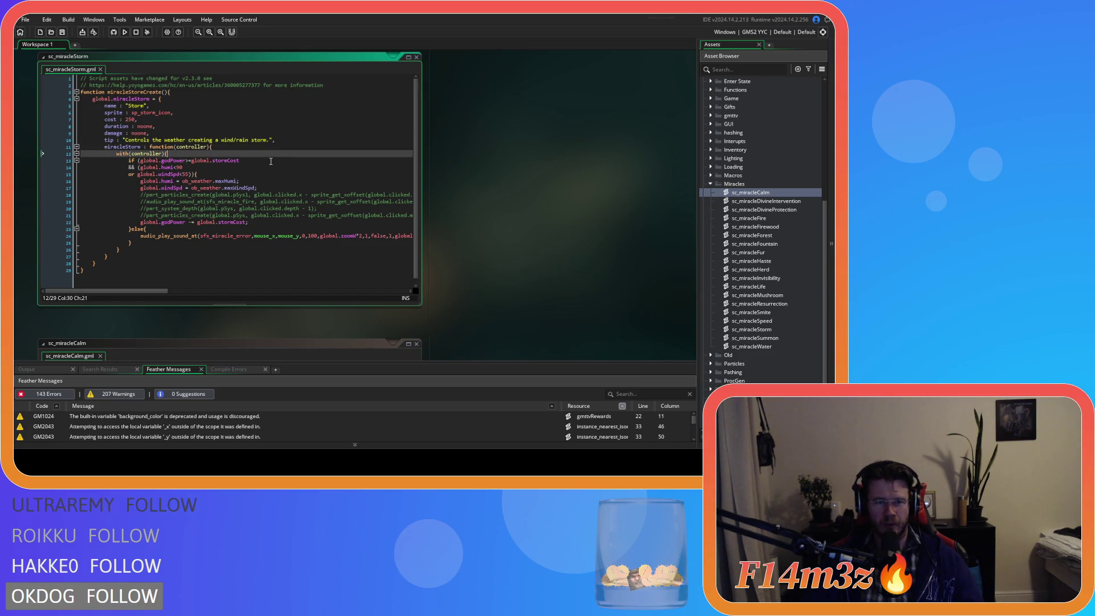
{"action": "left_click", "coordinate": [300, 142]}
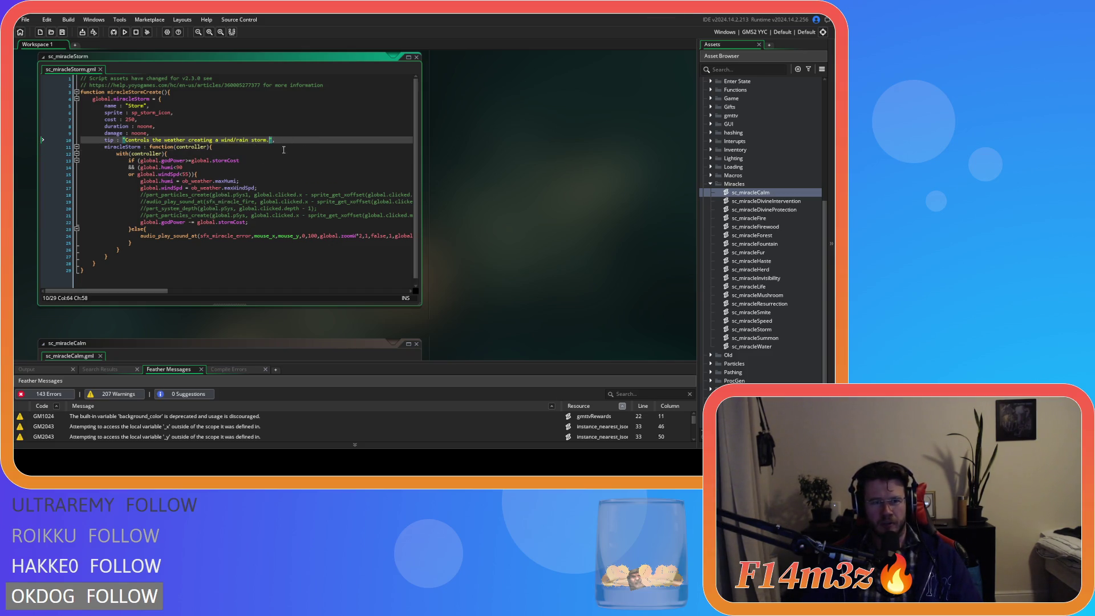
{"action": "key", "text": "Left"}
{"action": "key", "text": "Left"}
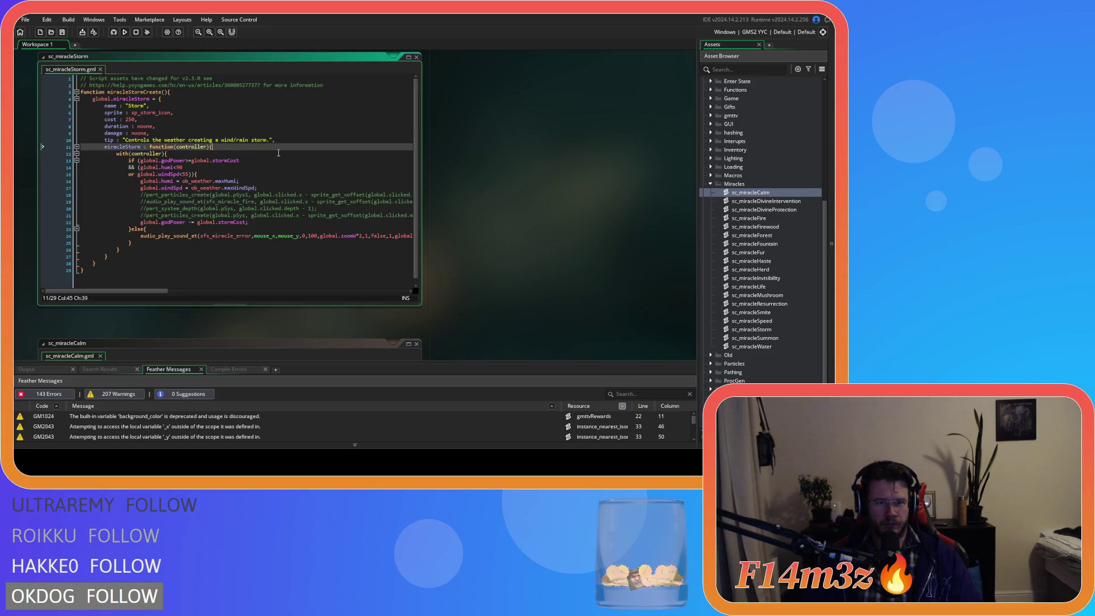
{"action": "key", "text": "Down"}
{"action": "key", "text": "Down"}
{"action": "key", "text": "Up"}
{"action": "key", "text": "Up"}
{"action": "key", "text": "Up"}
{"action": "key", "text": "Down"}
{"action": "key", "text": "Down"}
{"action": "key", "text": "End"}
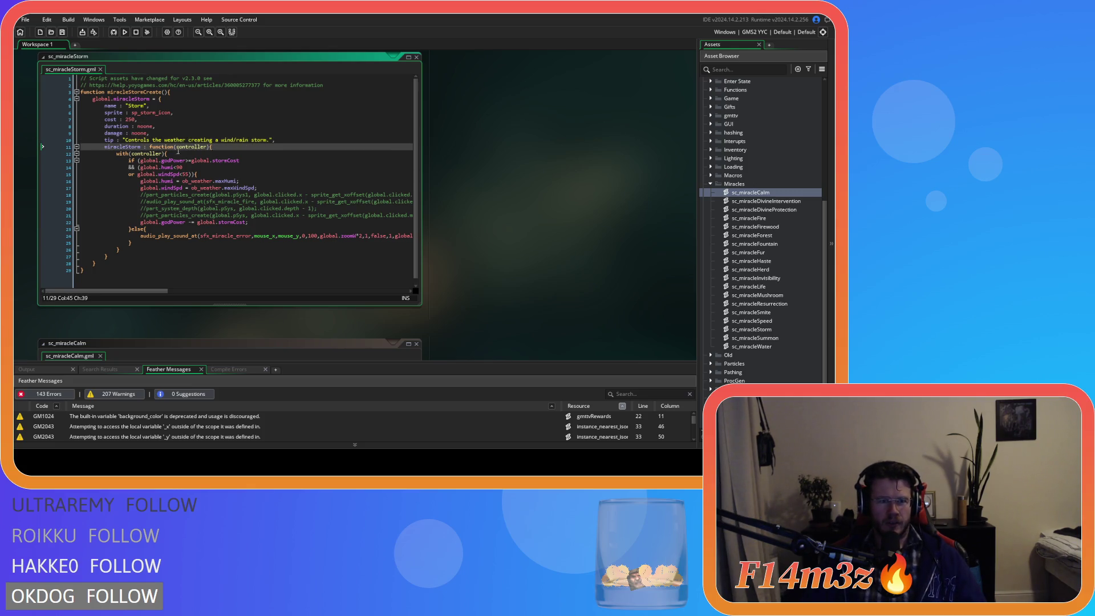
{"action": "left_click", "coordinate": [125, 140]}
{"action": "left_click", "coordinate": [308, 146]}
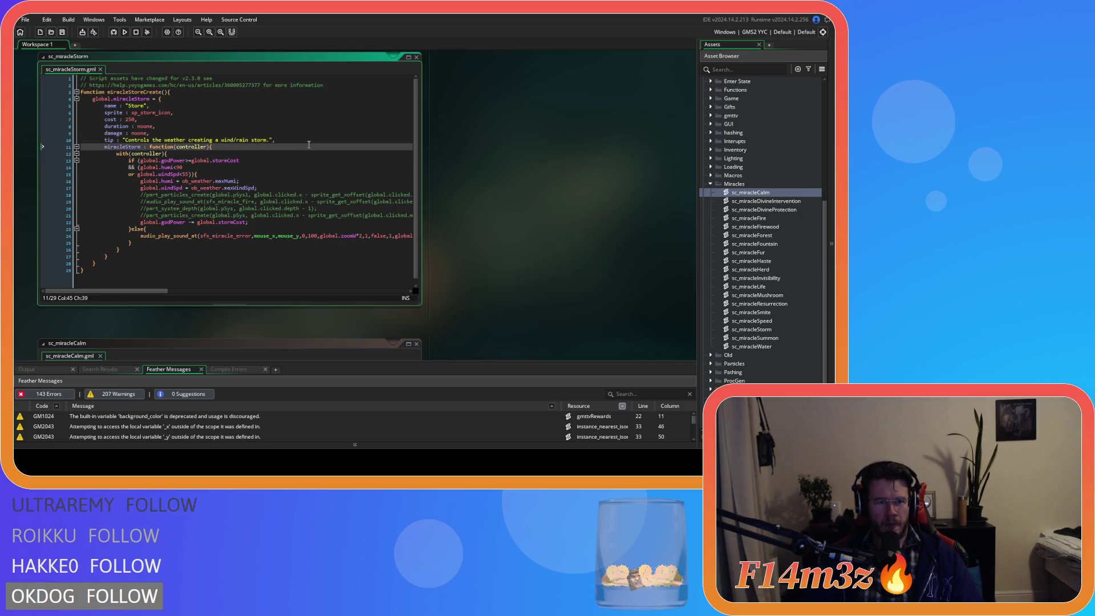
{"action": "left_click", "coordinate": [303, 140]}
{"action": "type", "text": "'Miracle "}
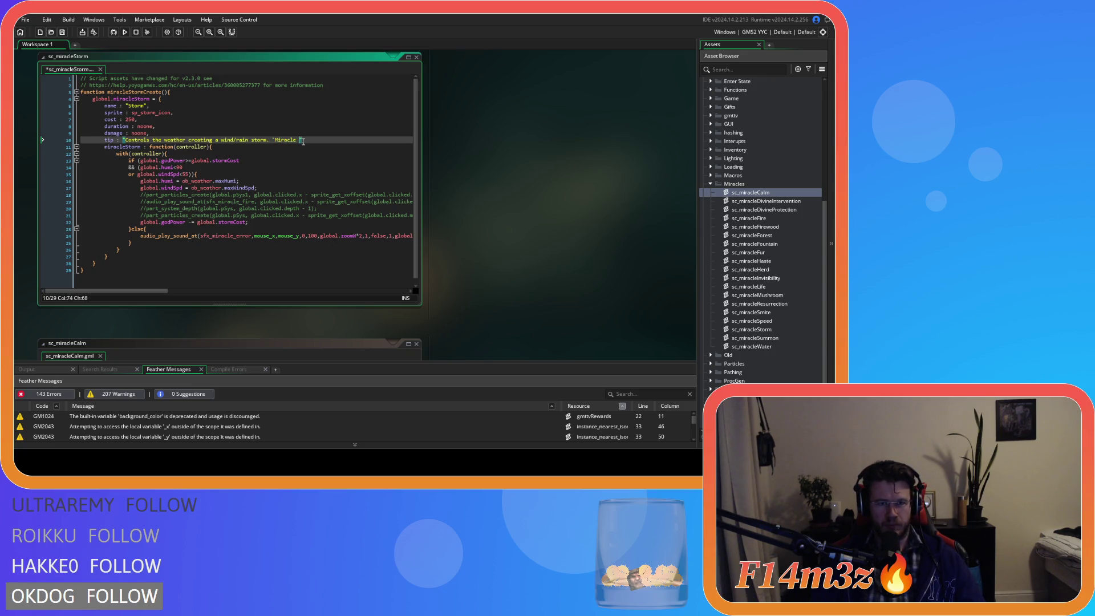
{"action": "type", "text": "Chemtra"}
{"action": "type", "text": "il"}
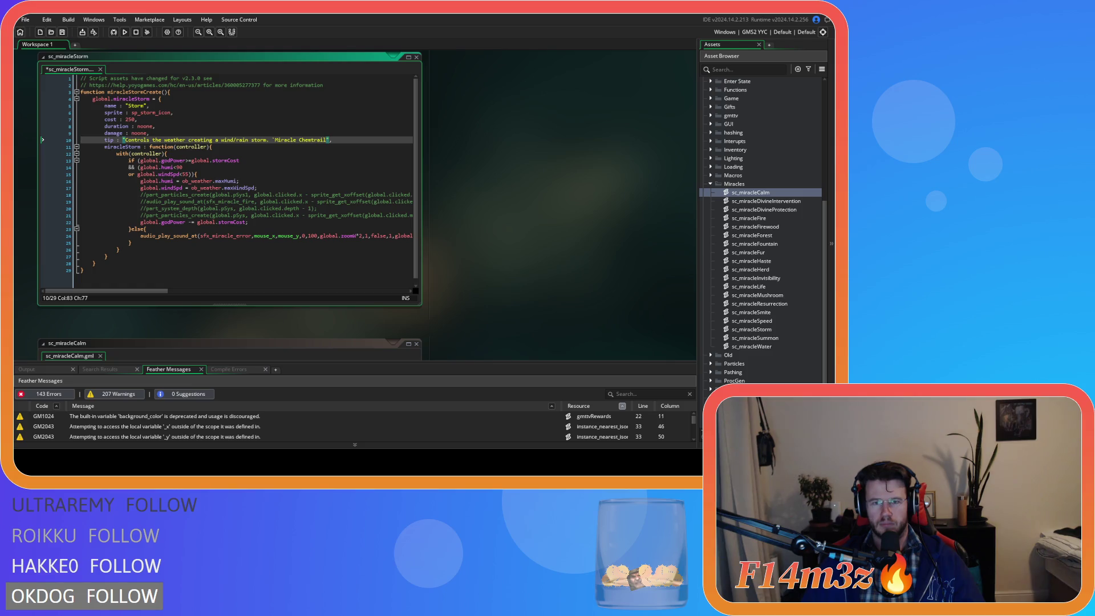
Step: Close the 'Miracle Chemtrail' quote in the Storm tip and save
{"action": "type", "text": "'"}
{"action": "left_click", "coordinate": [369, 142]}
{"action": "left_click", "coordinate": [354, 167]}
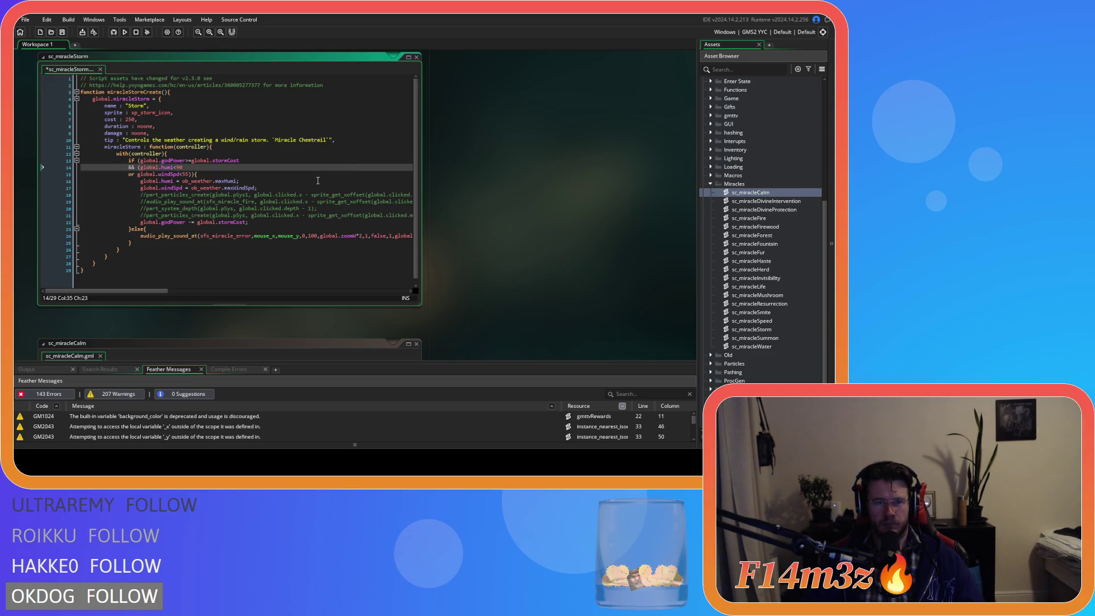
{"action": "key", "text": "ctrl+s"}
Step: Replace global.stormCost with cost in the god power check and deduction, then save
{"action": "scroll", "coordinate": [226, 164], "scroll_direction": "down", "scroll_amount": 1}
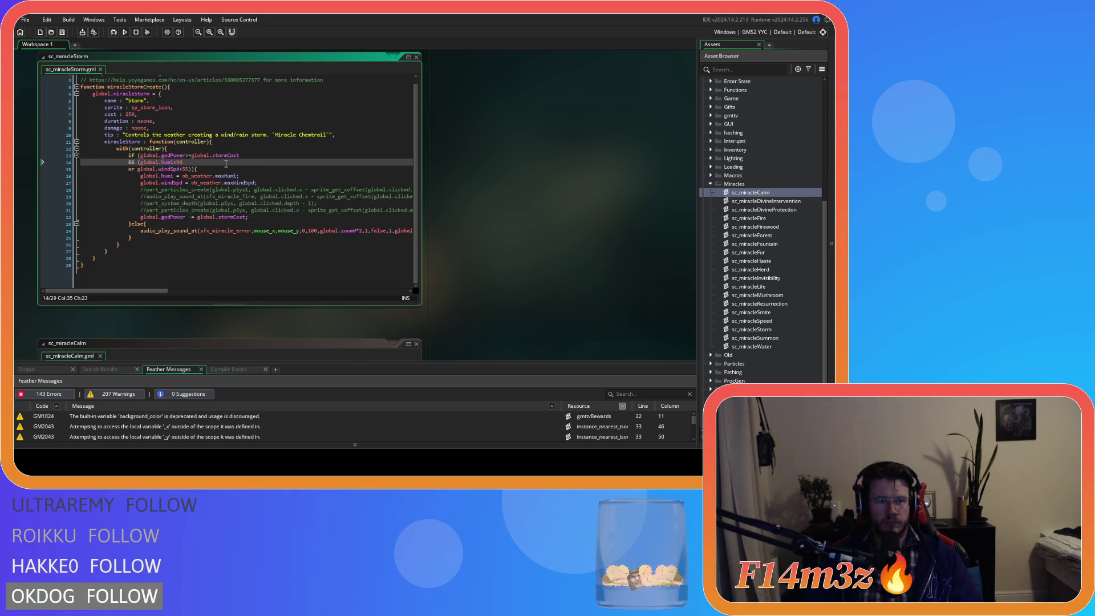
{"action": "key", "text": "Up"}
{"action": "key", "text": "Up"}
{"action": "key", "text": "Up"}
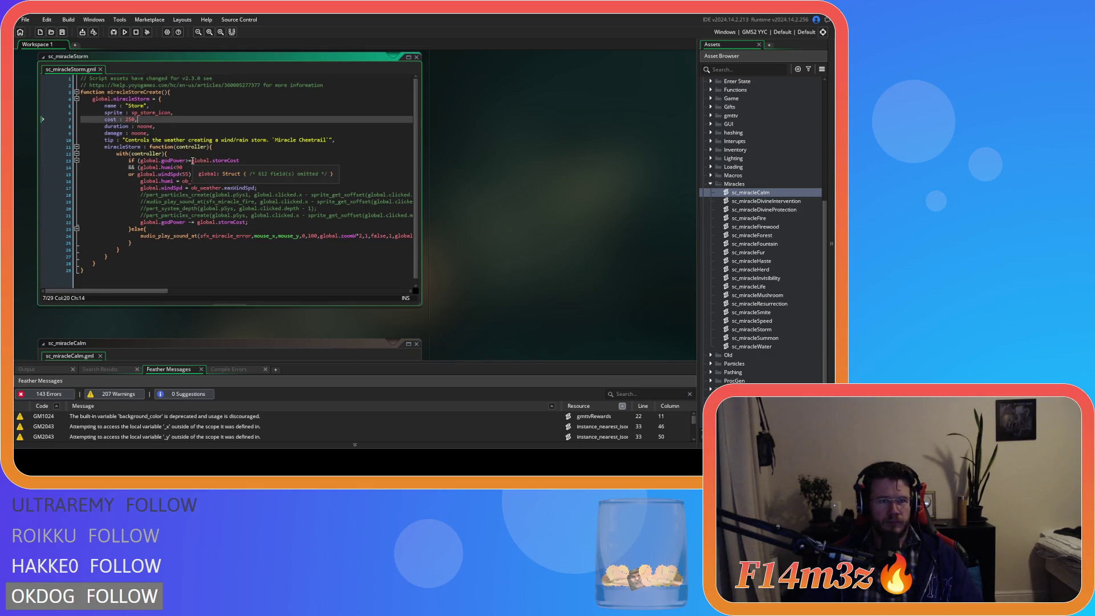
{"action": "double_click", "coordinate": [216, 161]}
{"action": "key", "text": "BackSpace"}
{"action": "key", "text": "BackSpace"}
{"action": "key", "text": "BackSpace"}
{"action": "type", "text": "cost"}
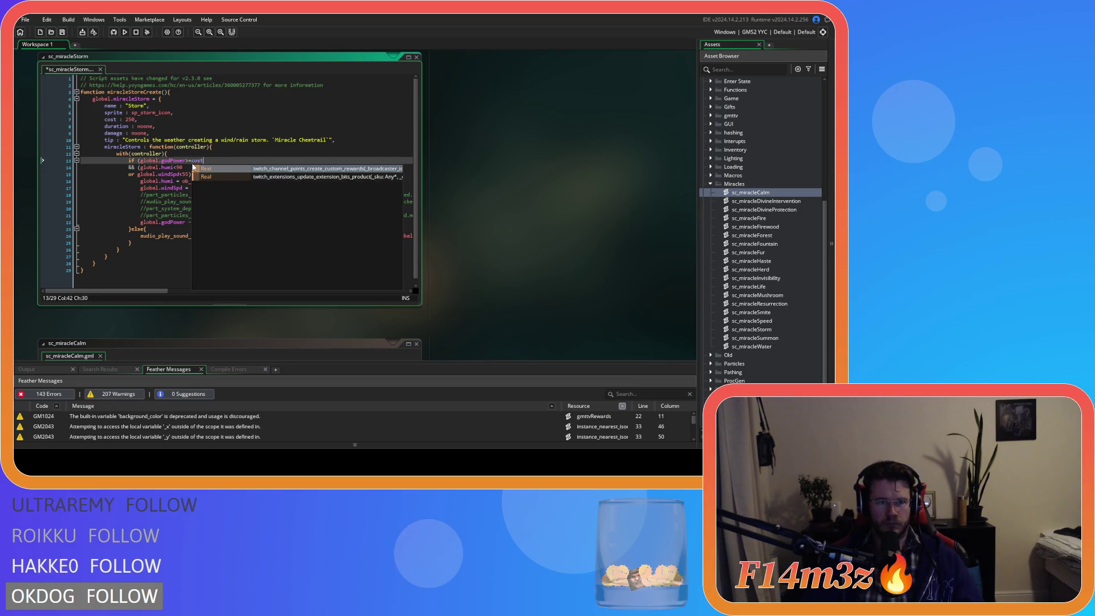
{"action": "left_click", "coordinate": [162, 195]}
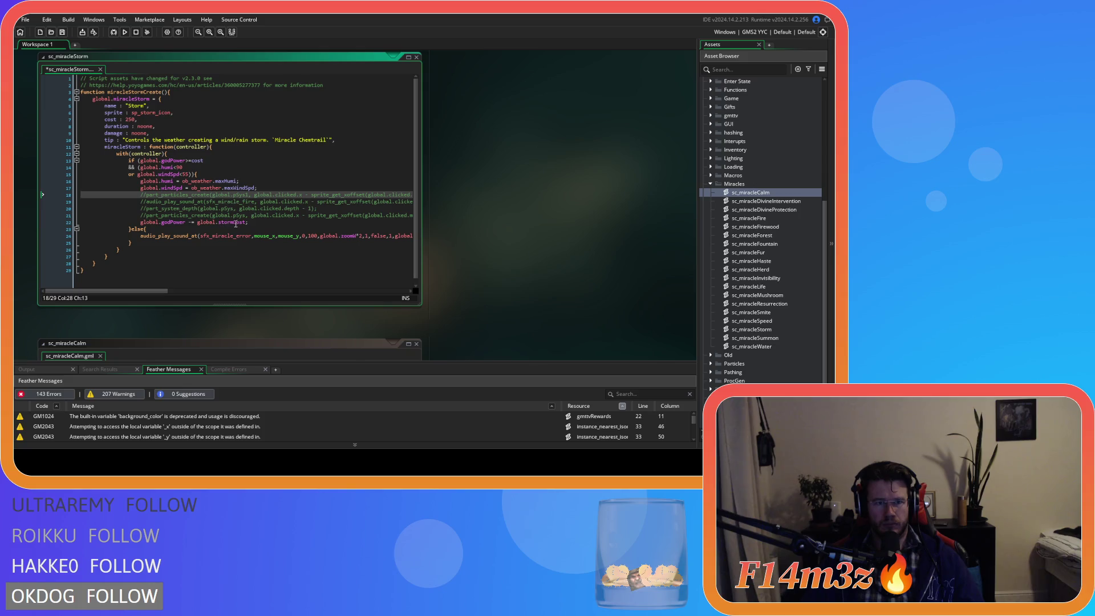
{"action": "left_click_drag", "start_coordinate": [247, 222], "coordinate": [198, 229]}
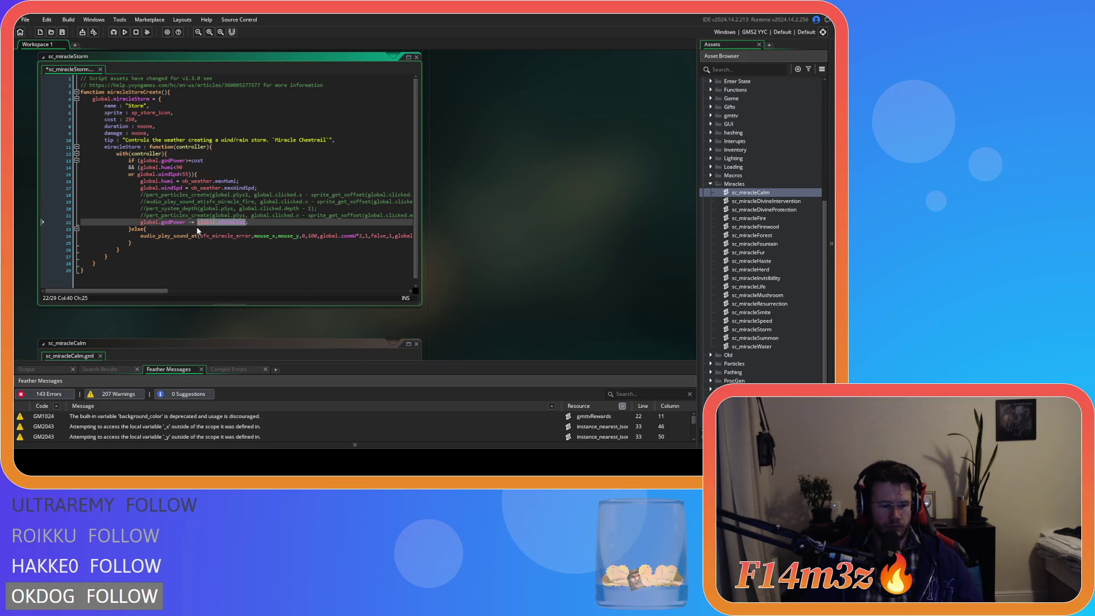
{"action": "type", "text": "cost"}
{"action": "key", "text": "End"}
{"action": "key", "text": "ctrl+s"}
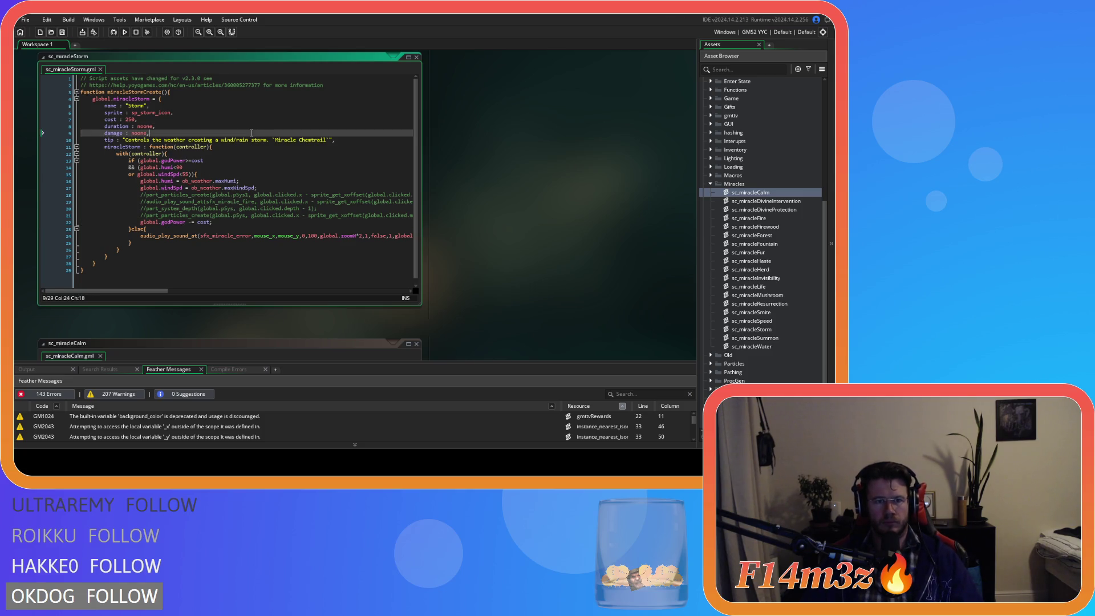
Step: Inspect the Storm script's with(controller) block around lines 15–18
{"action": "left_click_drag", "start_coordinate": [84, 270], "coordinate": [137, 98]}
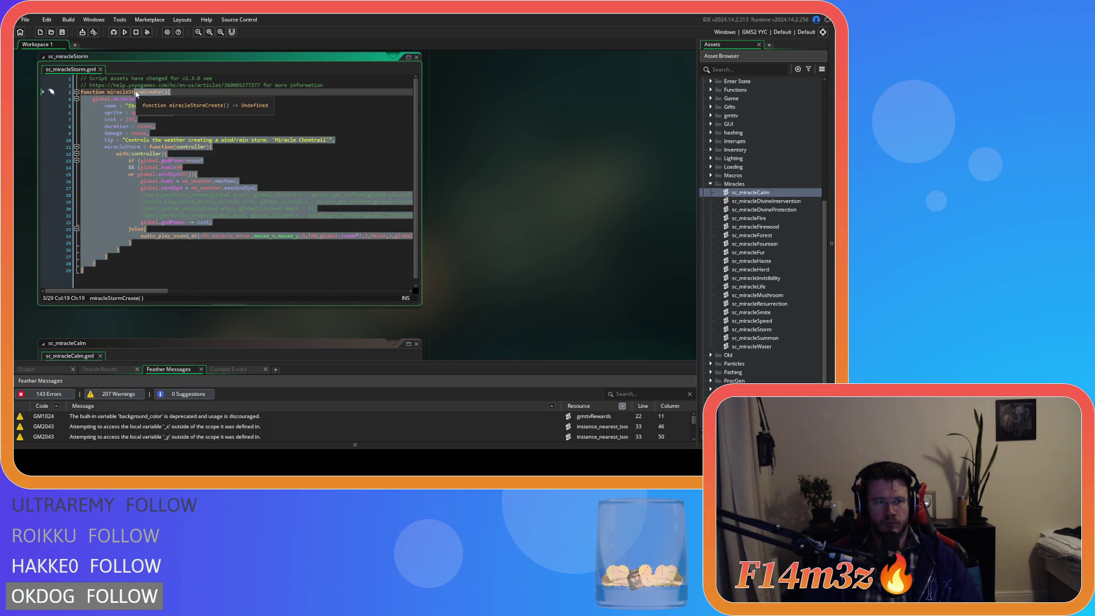
{"action": "left_click", "coordinate": [212, 140]}
{"action": "left_click_drag", "start_coordinate": [153, 245], "coordinate": [122, 156]}
{"action": "left_click_drag", "start_coordinate": [136, 246], "coordinate": [119, 154]}
{"action": "left_click", "coordinate": [196, 197]}
{"action": "left_click", "coordinate": [232, 241]}
{"action": "left_click", "coordinate": [232, 222]}
{"action": "left_click", "coordinate": [232, 180]}
{"action": "left_click", "coordinate": [294, 173]}
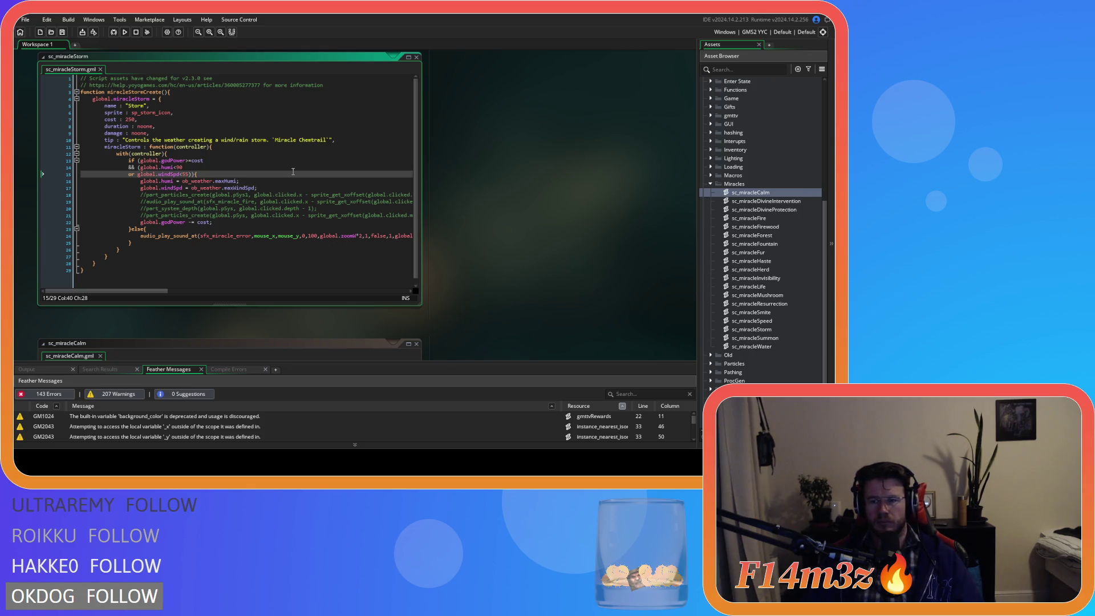
Step: Copy lines 3–10 of sc_miracleSmite's miracle definition, then open sc_miracleSummon
{"action": "scroll", "coordinate": [451, 278], "scroll_direction": "down", "scroll_amount": 4}
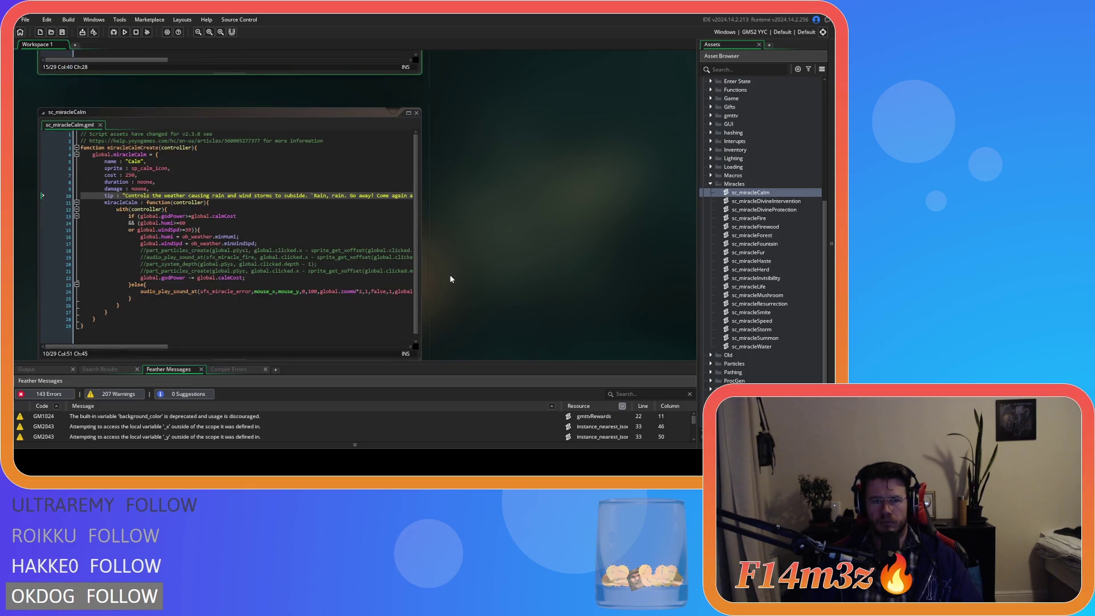
{"action": "scroll", "coordinate": [451, 279], "scroll_direction": "up", "scroll_amount": 5}
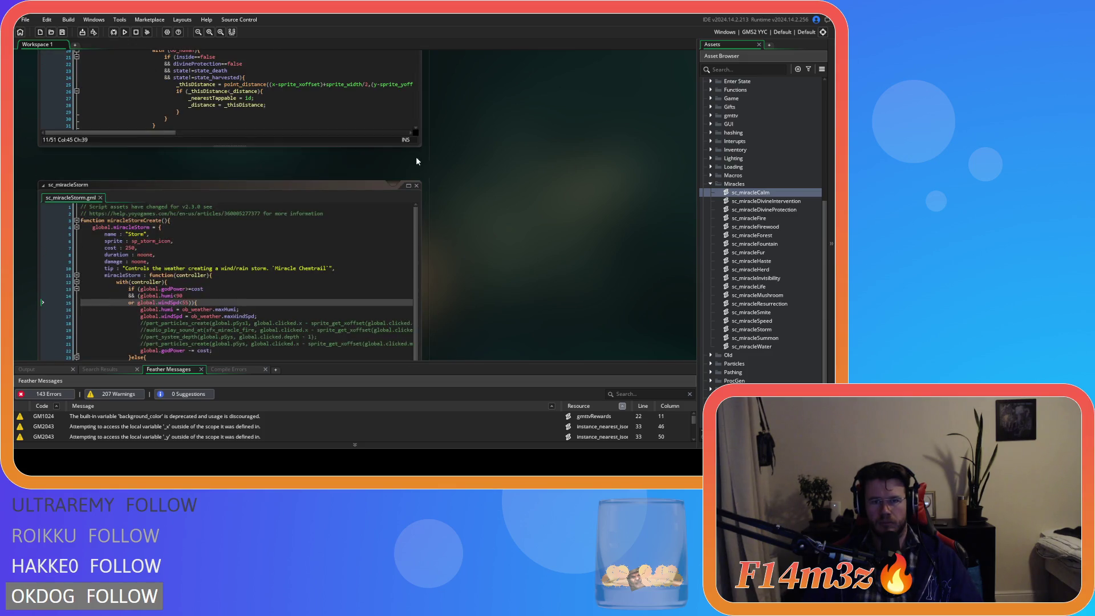
{"action": "scroll", "coordinate": [439, 225], "scroll_direction": "up", "scroll_amount": 5}
{"action": "scroll", "coordinate": [419, 190], "scroll_direction": "up", "scroll_amount": 4}
{"action": "scroll", "coordinate": [343, 231], "scroll_direction": "up", "scroll_amount": 1}
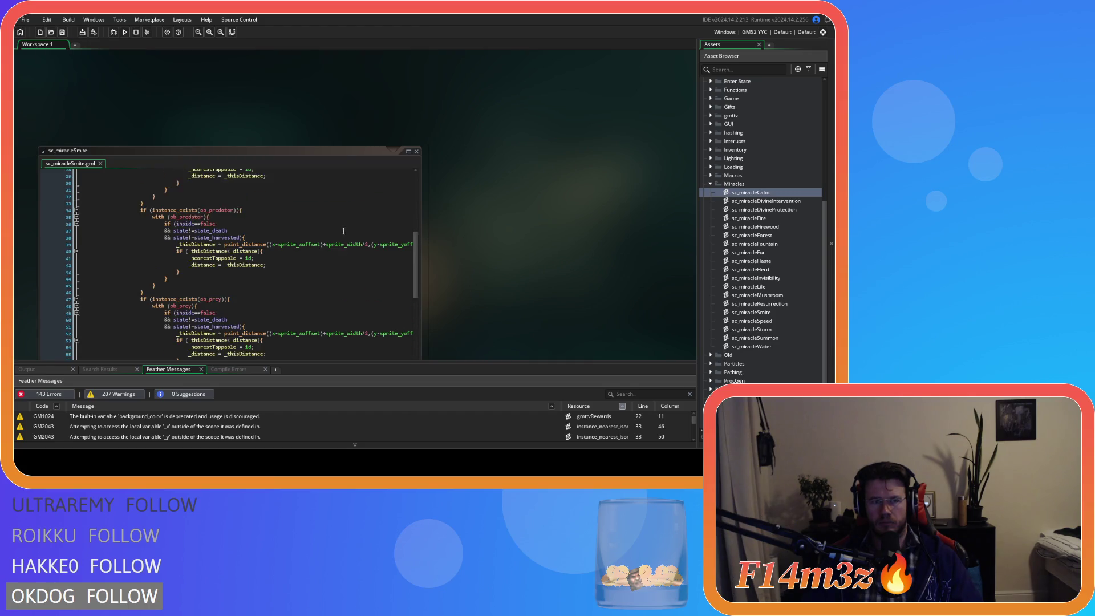
{"action": "scroll", "coordinate": [343, 231], "scroll_direction": "up", "scroll_amount": 9}
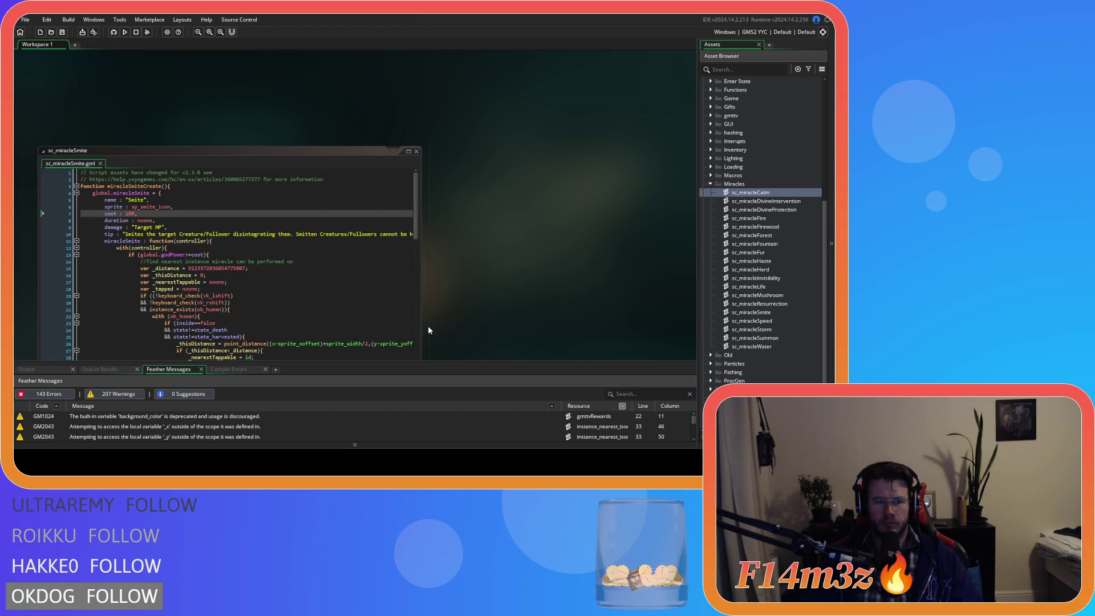
{"action": "scroll", "coordinate": [429, 330], "scroll_direction": "down", "scroll_amount": 2}
{"action": "scroll", "coordinate": [241, 269], "scroll_direction": "right", "scroll_amount": 5}
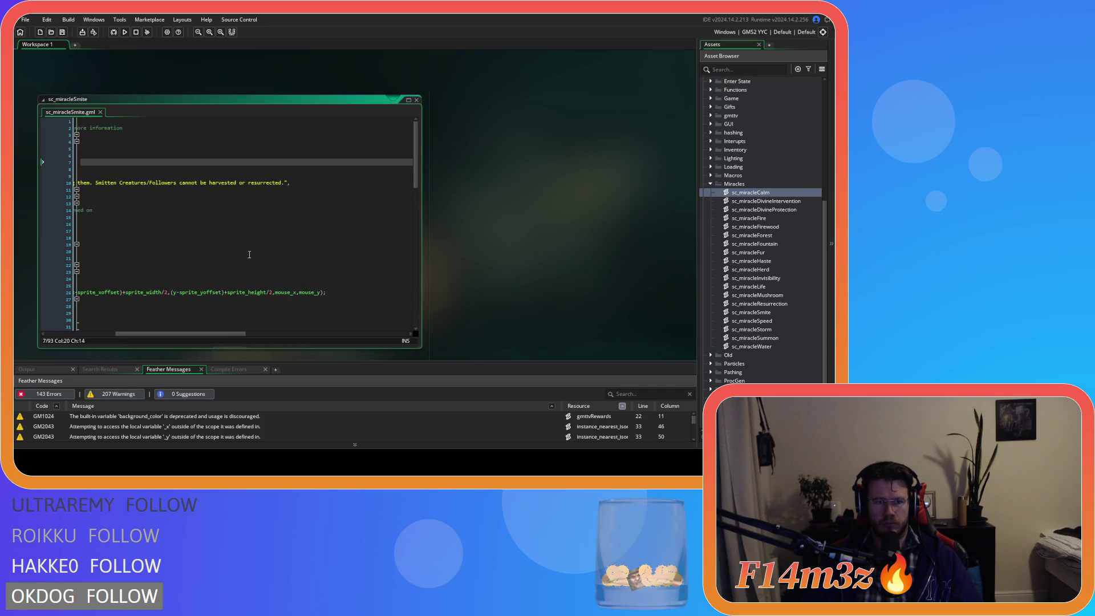
{"action": "mouse_move", "coordinate": [302, 182]}
{"action": "left_mouse_down"}
{"action": "mouse_move", "coordinate": [80, 181]}
{"action": "mouse_move", "coordinate": [78, 135]}
{"action": "left_mouse_up"}
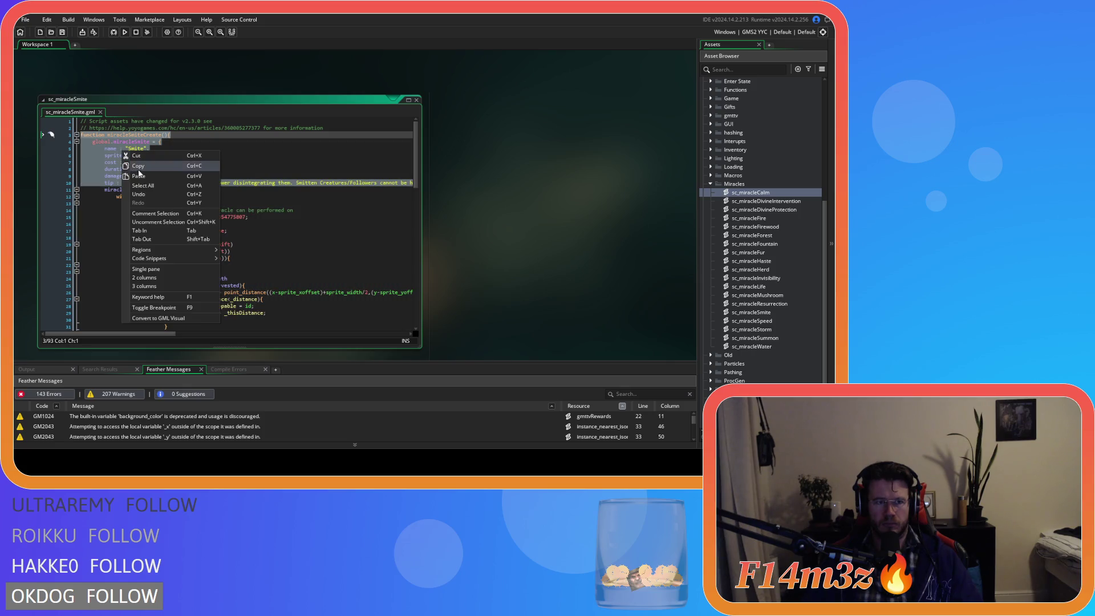
{"action": "left_click", "coordinate": [249, 183]}
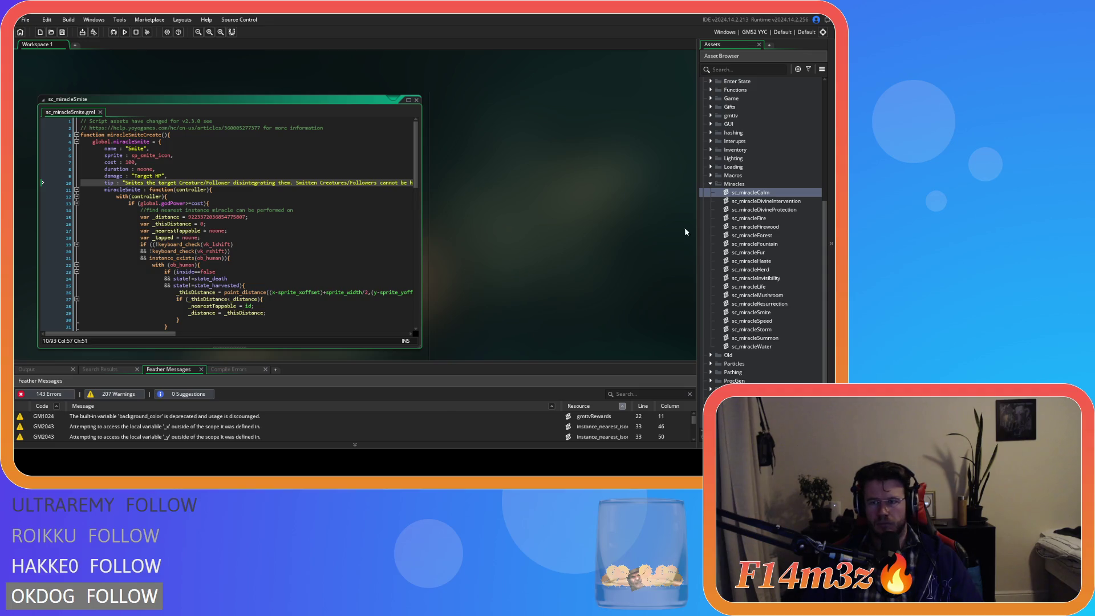
{"action": "double_click", "coordinate": [755, 337]}
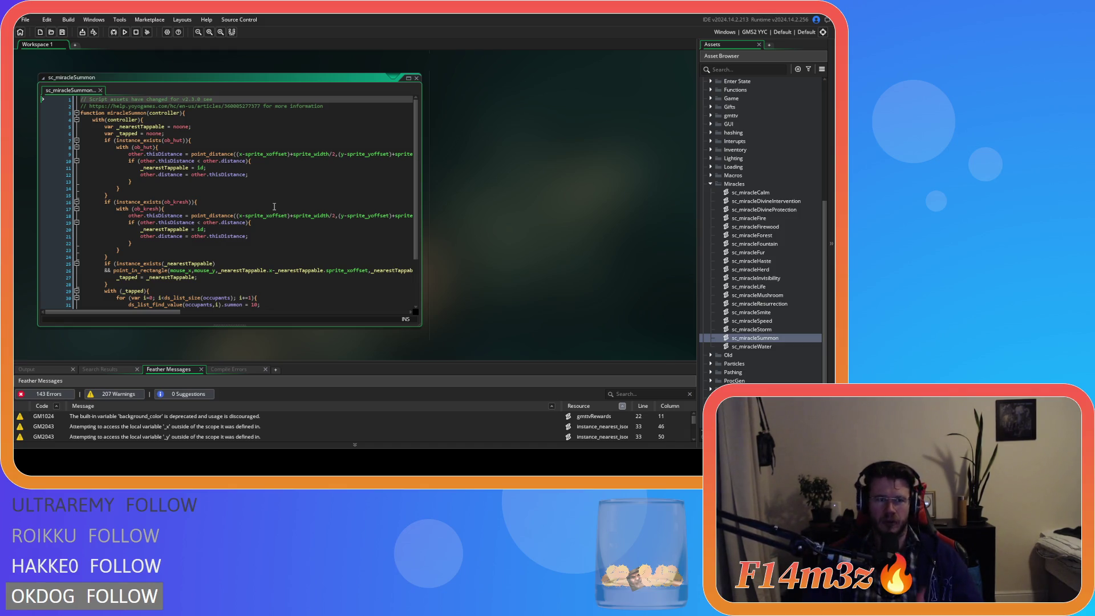
Step: Close the Summon script, open sc_miracleWater and paste the Smite definition header at its top
{"action": "left_click", "coordinate": [417, 78]}
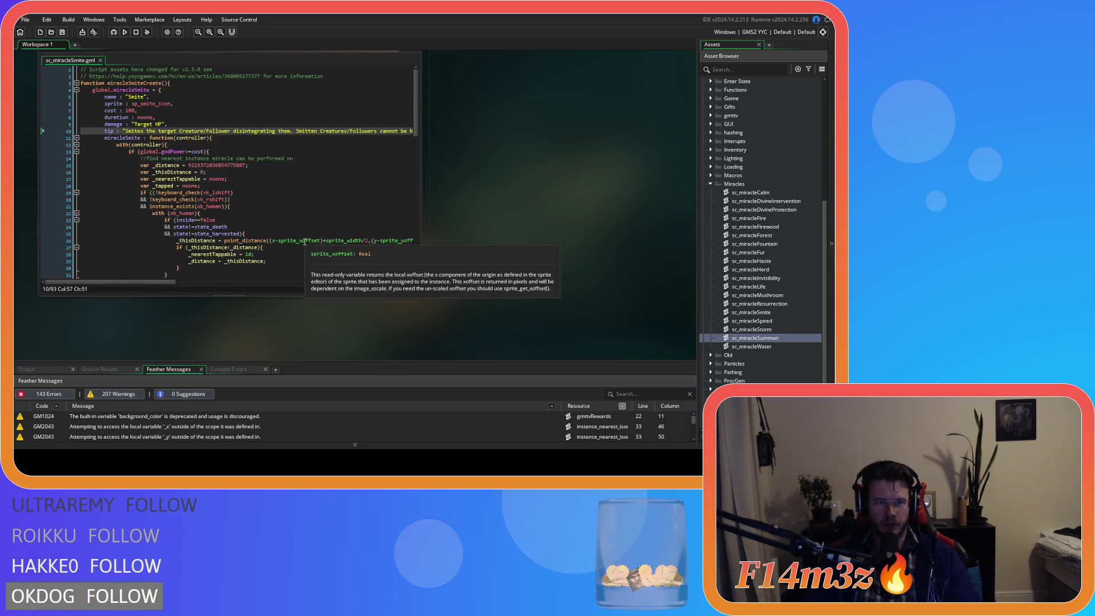
{"action": "left_click", "coordinate": [262, 225]}
{"action": "left_click", "coordinate": [233, 180]}
{"action": "key", "text": "Up"}
{"action": "key", "text": "Up"}
{"action": "key", "text": "Up"}
{"action": "double_click", "coordinate": [771, 345]}
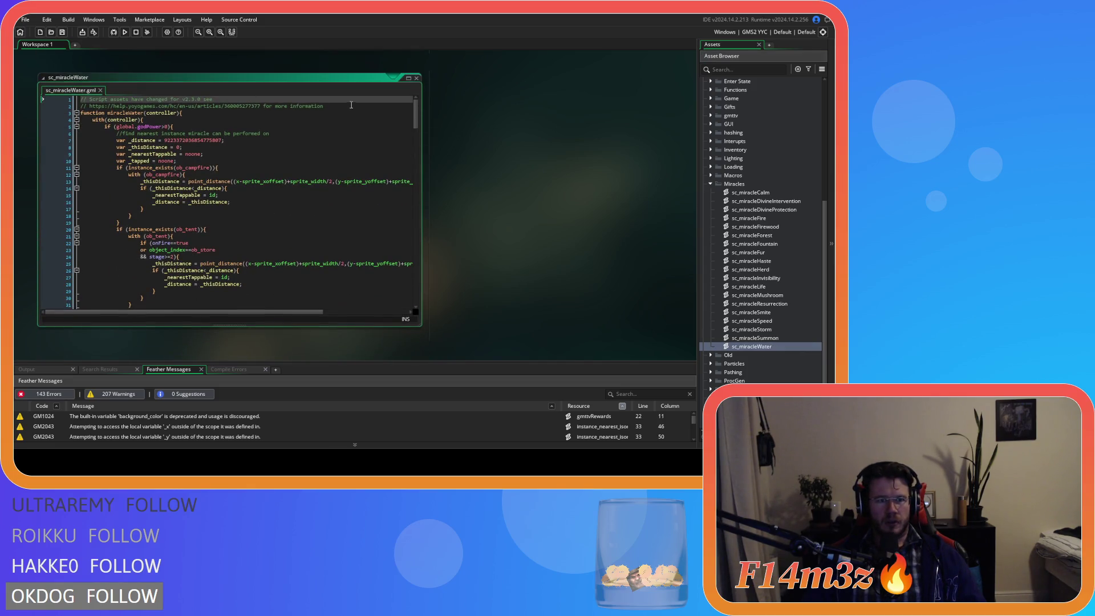
{"action": "left_click", "coordinate": [346, 104]}
{"action": "key", "text": "ctrl+v"}
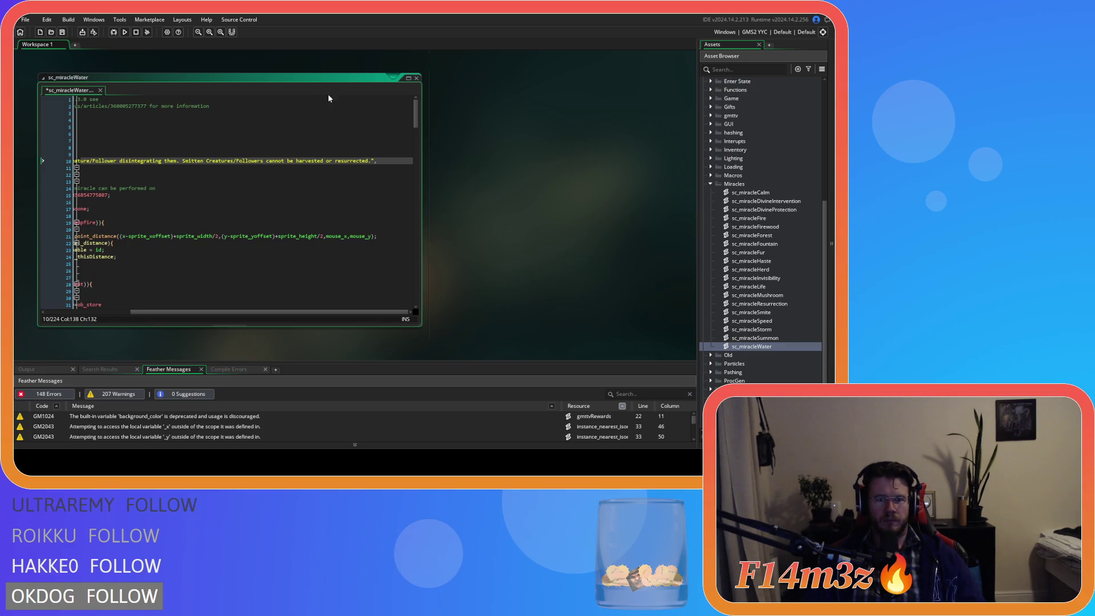
Step: Indent the miracleWater function two levels, add two closing braces at the end, and save
{"action": "left_click_drag", "start_coordinate": [268, 312], "coordinate": [158, 314]}
{"action": "mouse_move", "coordinate": [84, 169]}
{"action": "left_mouse_down"}
{"action": "mouse_move", "coordinate": [171, 202]}
{"action": "mouse_move", "coordinate": [200, 371]}
{"action": "left_mouse_up"}
{"action": "key", "text": "Tab"}
{"action": "key", "text": "Tab"}
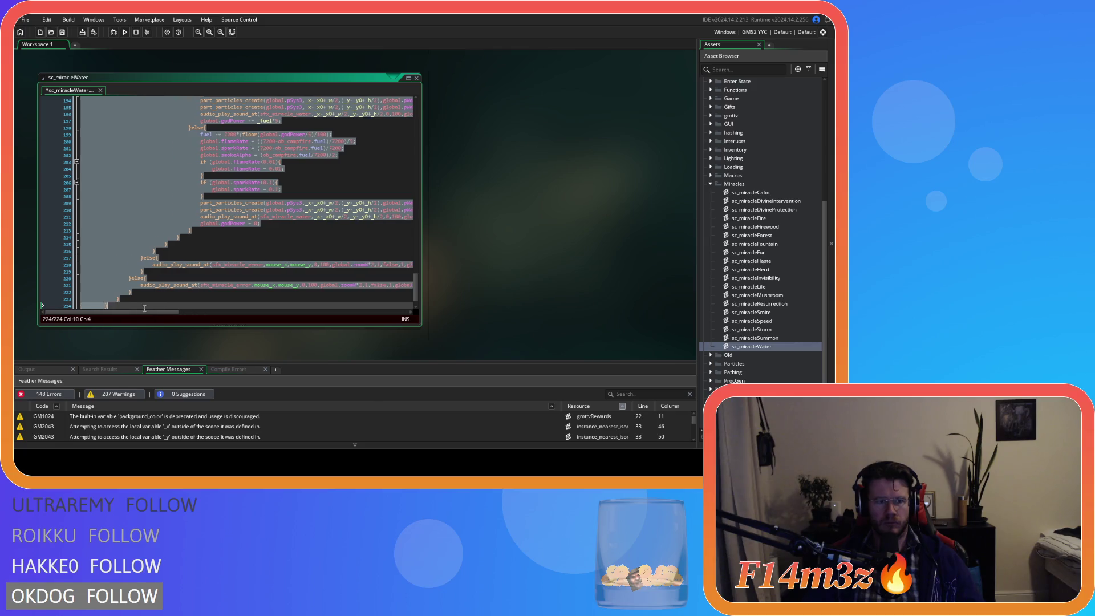
{"action": "left_click", "coordinate": [140, 305]}
{"action": "key", "text": "Return"}
{"action": "type", "text": "}"}
{"action": "key", "text": "Return"}
{"action": "type", "text": "}"}
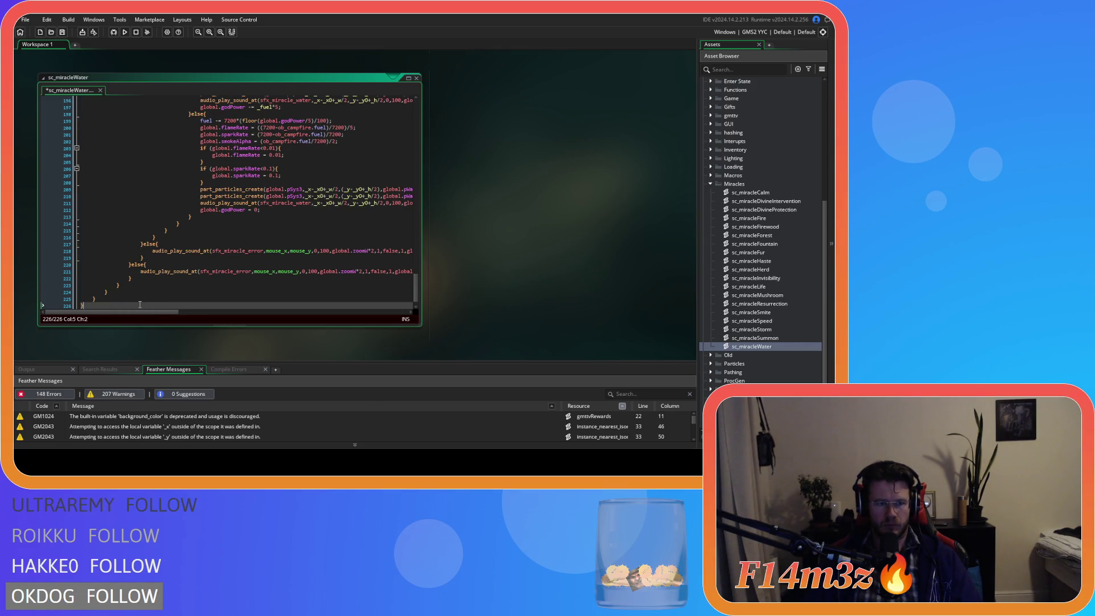
{"action": "key", "text": "ctrl+s"}
Step: Rename Smite to Water in the create function, the global variable and the miracle's name
{"action": "left_click_drag", "start_coordinate": [415, 289], "coordinate": [415, 111]}
{"action": "left_click", "coordinate": [258, 124]}
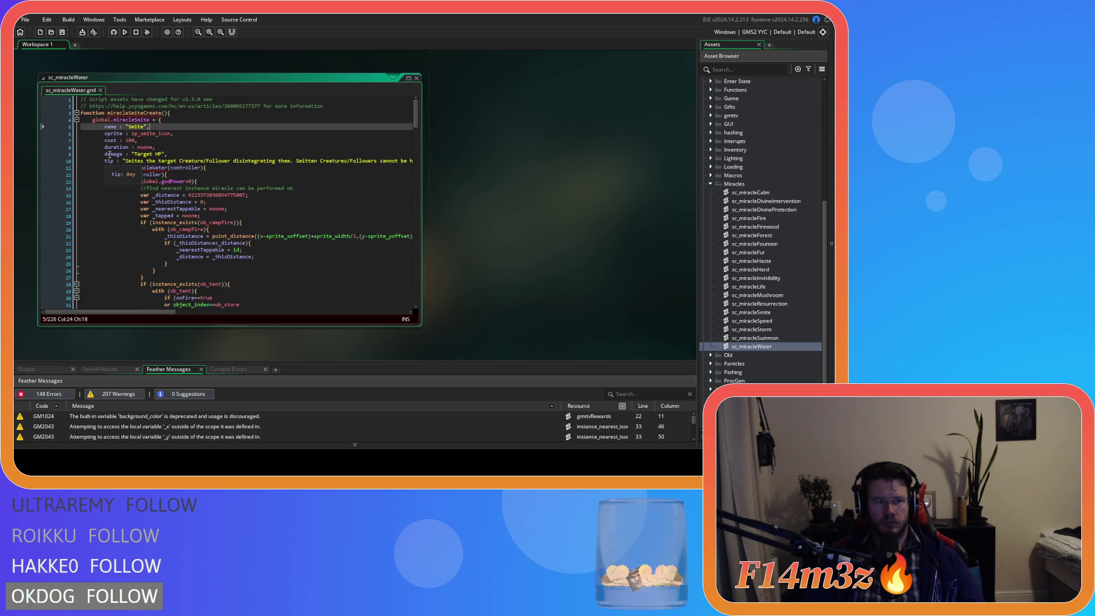
{"action": "mouse_move", "coordinate": [128, 114]}
{"action": "left_click_drag", "start_coordinate": [128, 114], "coordinate": [144, 115]}
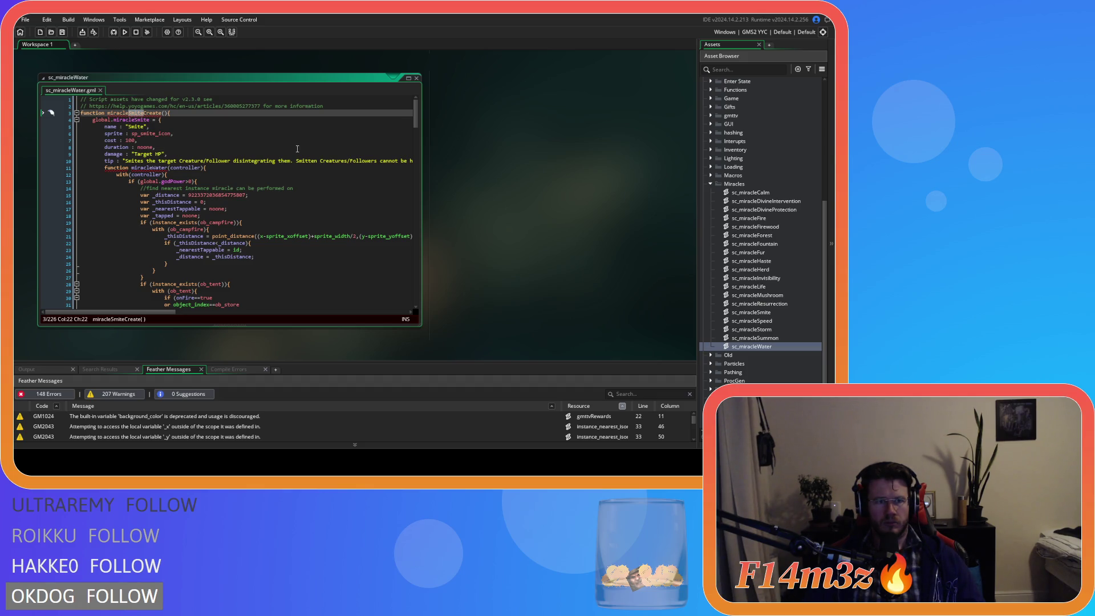
{"action": "type", "text": "Water"}
{"action": "mouse_move", "coordinate": [142, 113]}
{"action": "left_mouse_down"}
{"action": "mouse_move", "coordinate": [129, 113]}
{"action": "mouse_move", "coordinate": [149, 120]}
{"action": "left_mouse_up"}
{"action": "type", "text": "Water"}
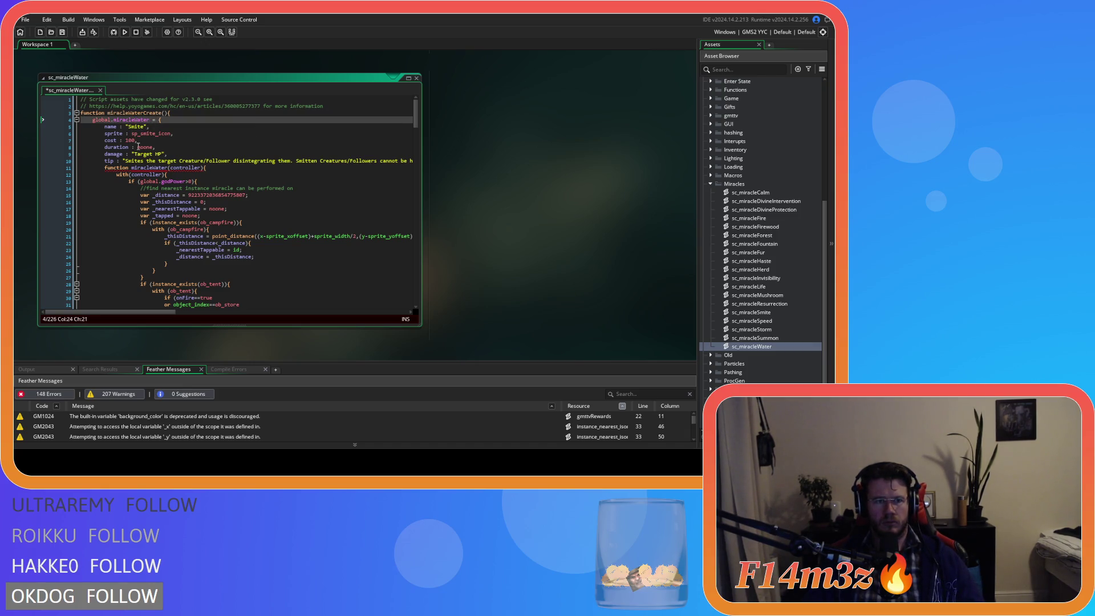
{"action": "left_click", "coordinate": [135, 126]}
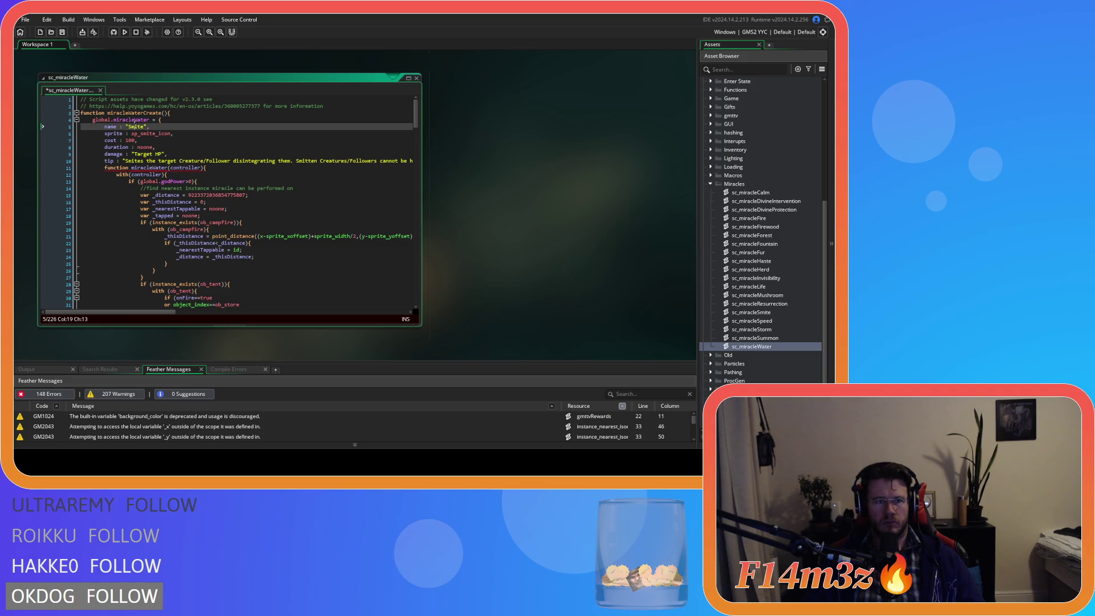
{"action": "double_click", "coordinate": [135, 127]}
{"action": "type", "text": "Water"}
Step: Change the miracle's sprite to sp_watermiracle_icon
{"action": "left_click", "coordinate": [143, 133]}
{"action": "key", "text": "BackSpace"}
{"action": "key", "text": "Delete"}
{"action": "key", "text": "Delete"}
{"action": "key", "text": "Delete"}
{"action": "type", "text": "water"}
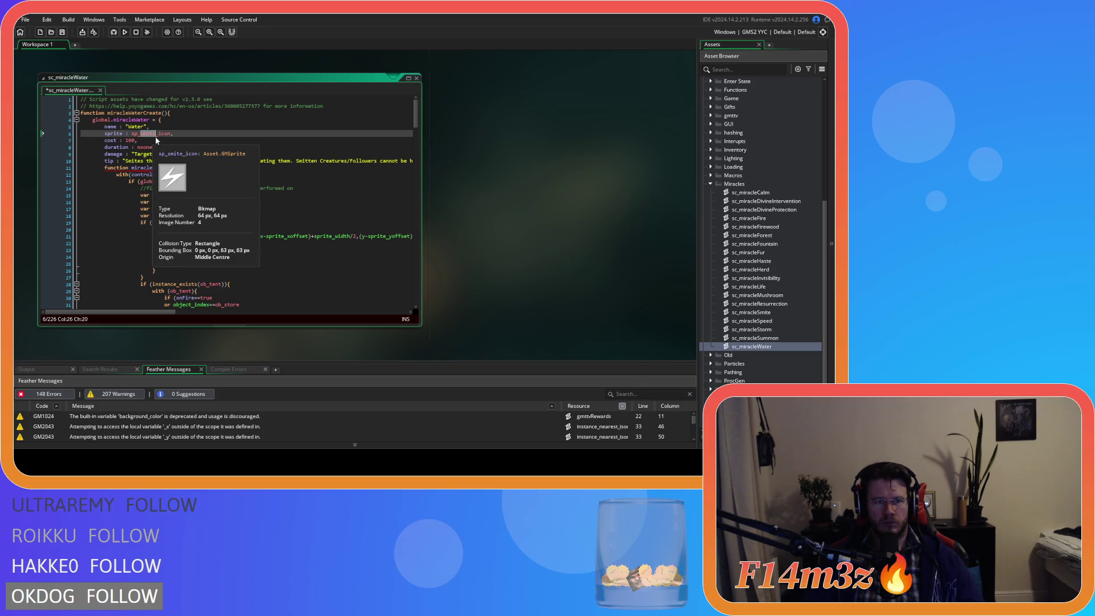
{"action": "mouse_move", "coordinate": [158, 132]}
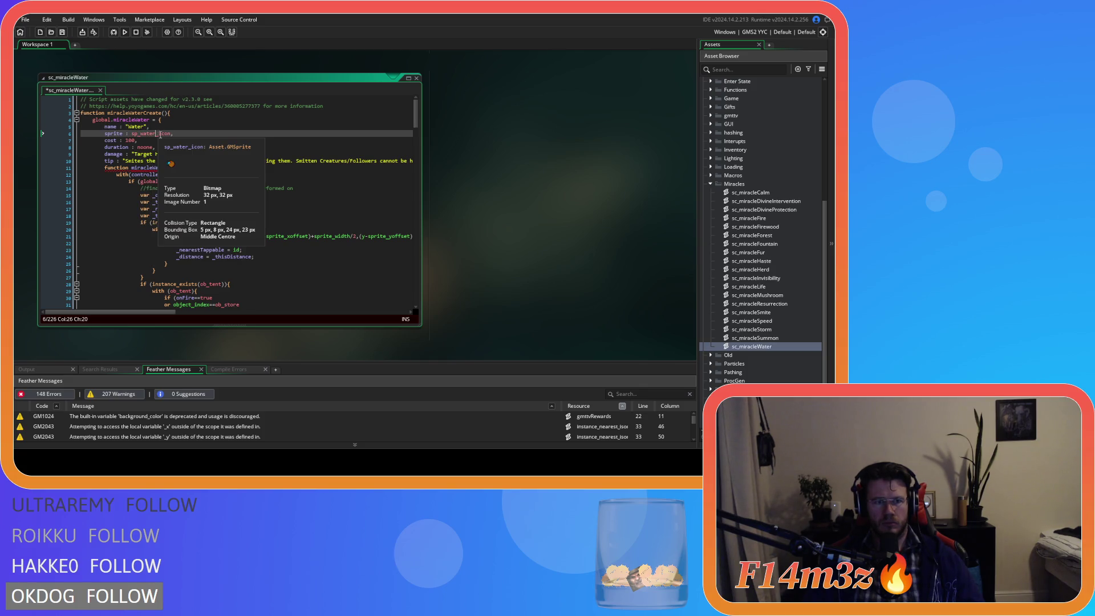
{"action": "type", "text": "miracle"}
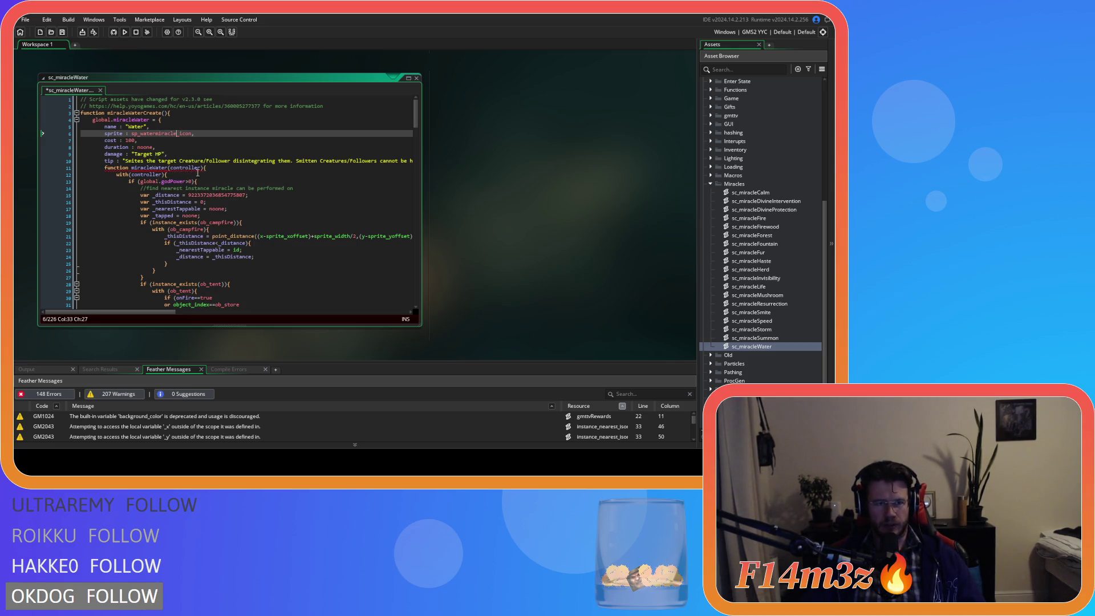
{"action": "mouse_move", "coordinate": [164, 165]}
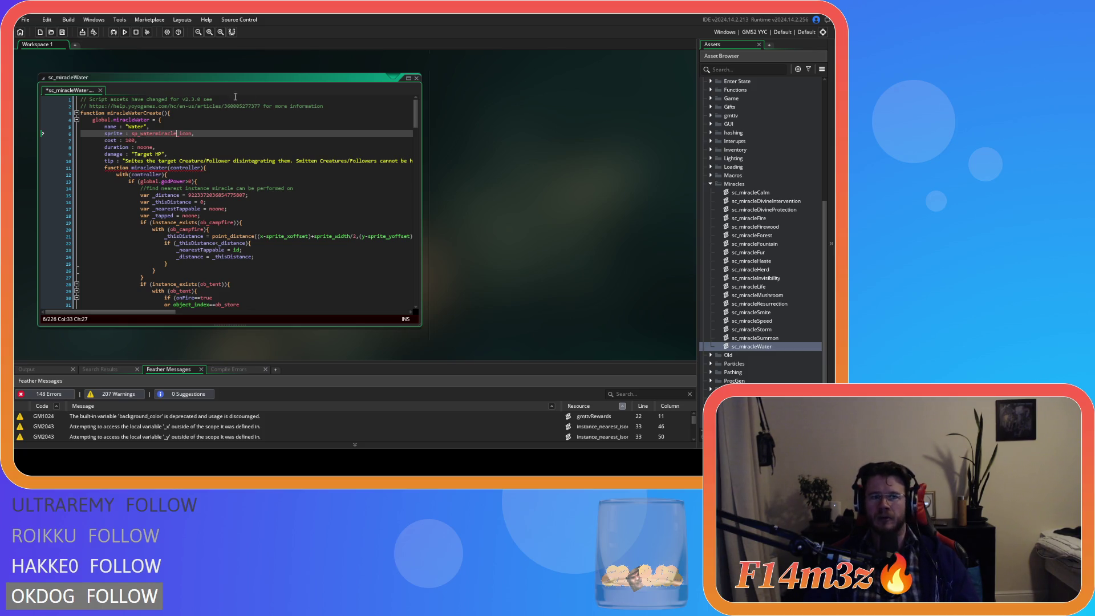
Step: Change line 11 to 'miracleWater : function(controller)' and save the Water script
{"action": "scroll", "coordinate": [274, 156], "scroll_direction": "down", "scroll_amount": 10}
{"action": "scroll", "coordinate": [274, 155], "scroll_direction": "down", "scroll_amount": 2}
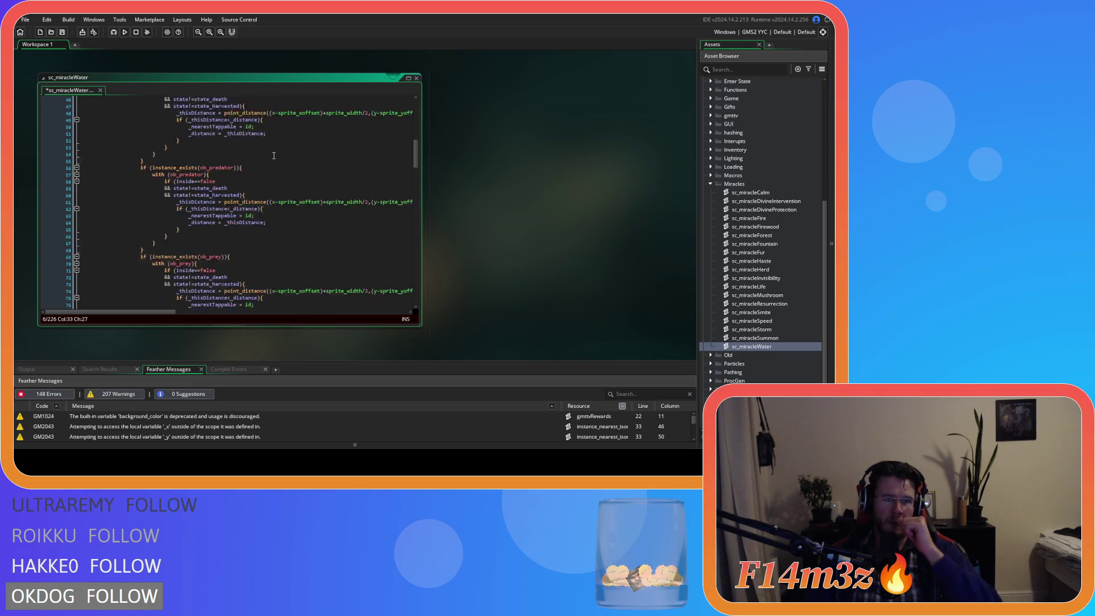
{"action": "scroll", "coordinate": [268, 156], "scroll_direction": "down", "scroll_amount": 2}
{"action": "scroll", "coordinate": [268, 156], "scroll_direction": "up", "scroll_amount": 14}
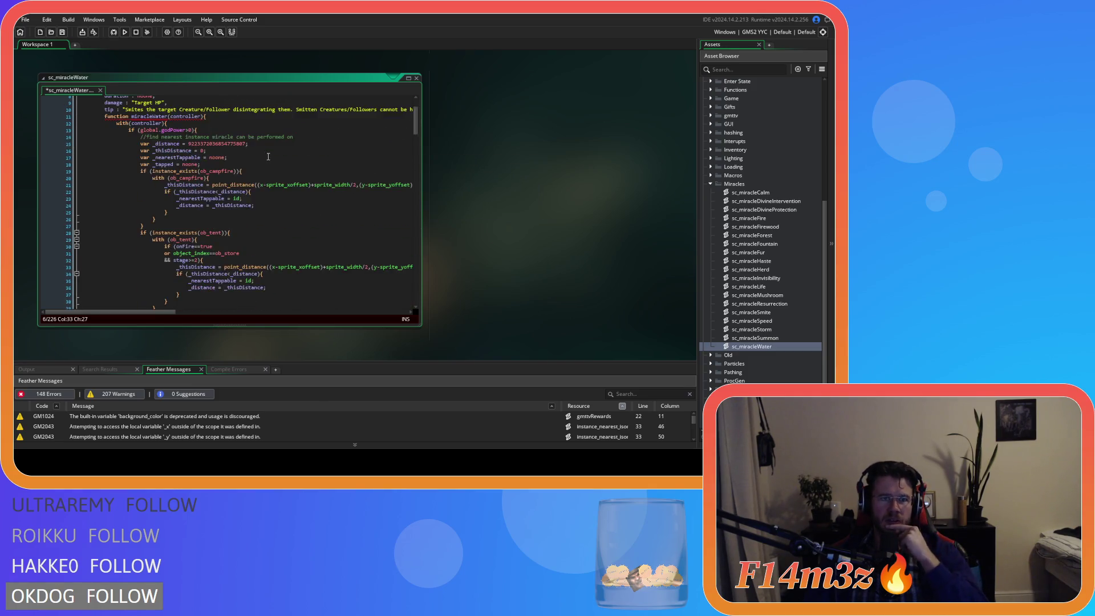
{"action": "left_click", "coordinate": [150, 169]}
{"action": "key", "text": "BackSpace"}
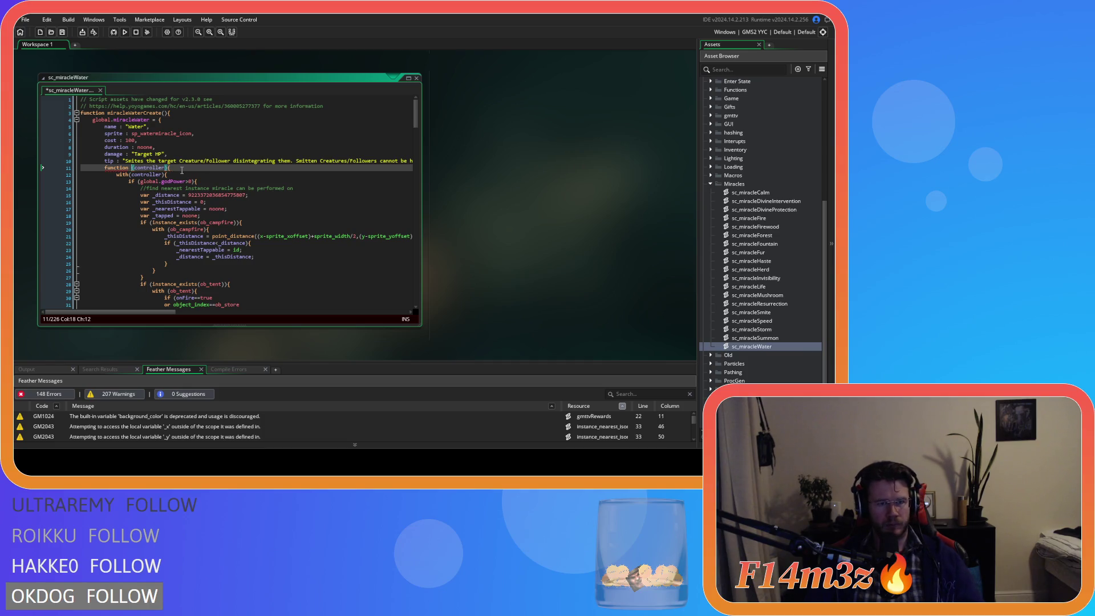
{"action": "key", "text": "BackSpace"}
{"action": "key", "text": "Home"}
{"action": "type", "text": "miracleWater :"}
{"action": "left_click", "coordinate": [255, 196]}
{"action": "key", "text": "ctrl+s"}
{"action": "scroll", "coordinate": [255, 198], "scroll_direction": "down", "scroll_amount": 5}
{"action": "scroll", "coordinate": [255, 198], "scroll_direction": "up", "scroll_amount": 3}
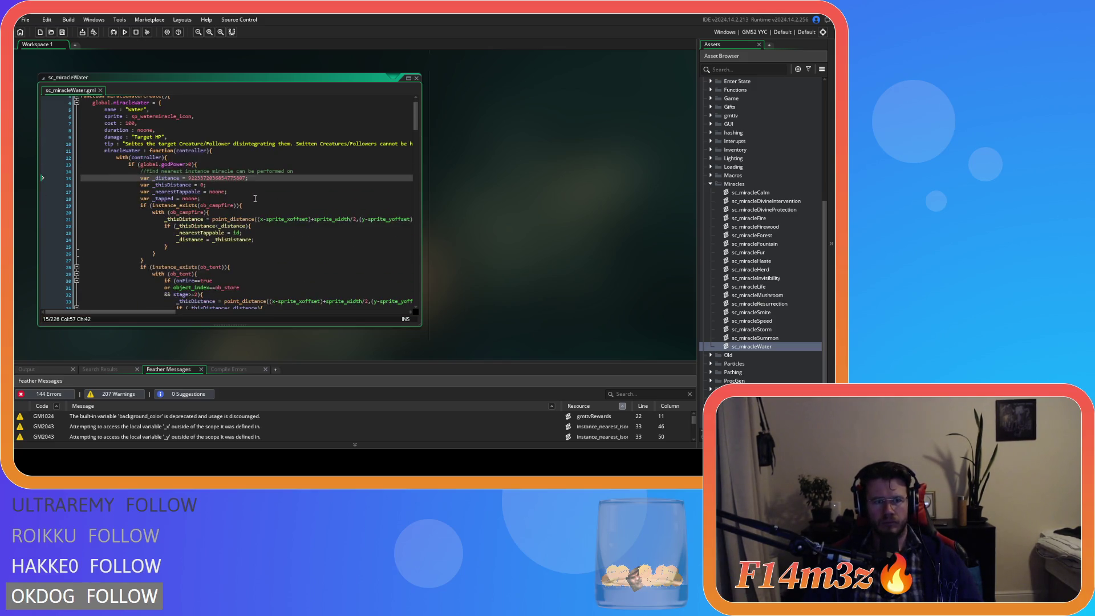
{"action": "scroll", "coordinate": [235, 173], "scroll_direction": "down", "scroll_amount": 3}
{"action": "scroll", "coordinate": [229, 142], "scroll_direction": "up", "scroll_amount": 2}
{"action": "left_click", "coordinate": [225, 130]}
{"action": "scroll", "coordinate": [226, 166], "scroll_direction": "down", "scroll_amount": 20}
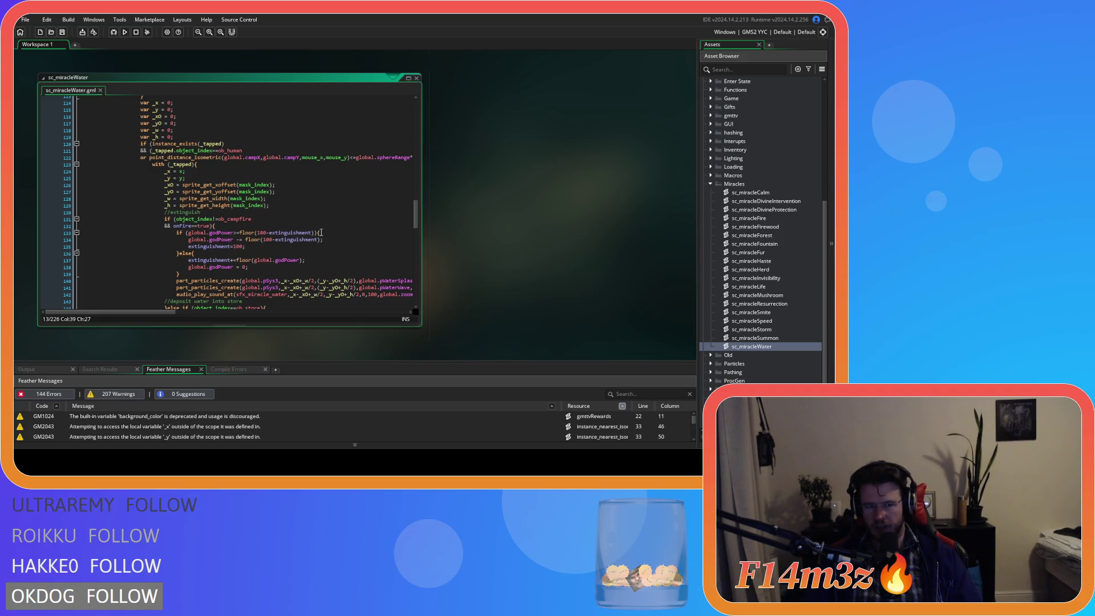
Step: Scroll from line 135 down to the //deposit water into store branch and its maxWater check
{"action": "left_click", "coordinate": [245, 245]}
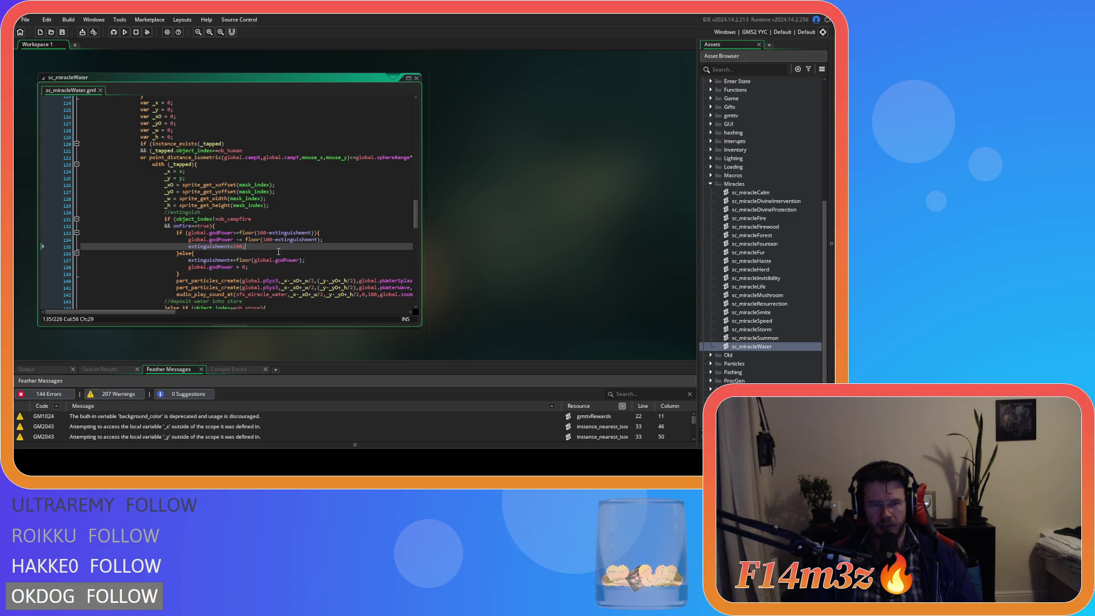
{"action": "scroll", "coordinate": [279, 252], "scroll_direction": "down", "scroll_amount": 5}
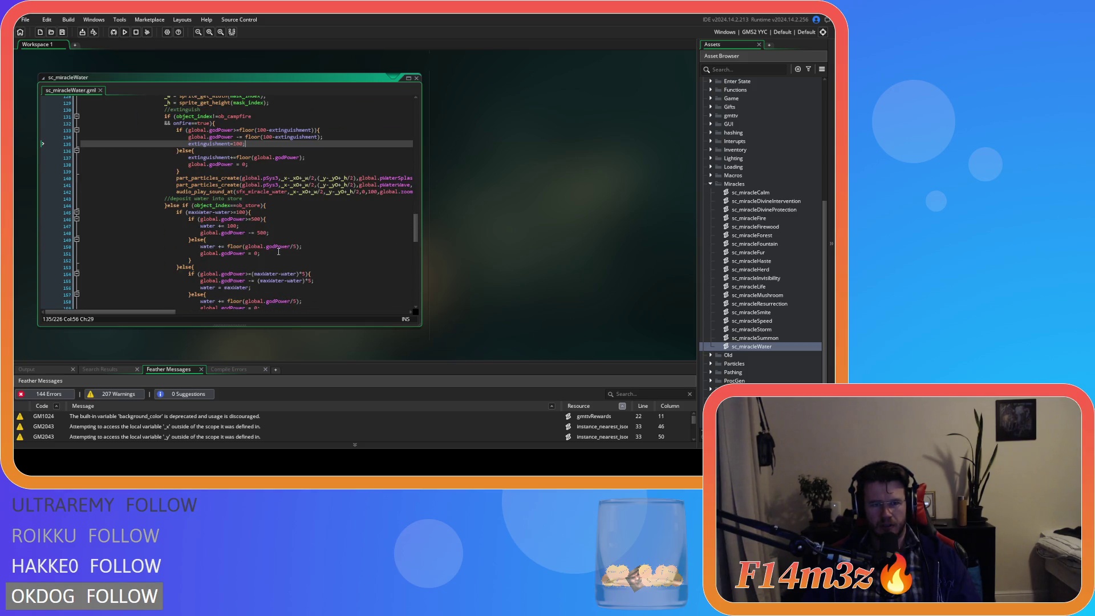
{"action": "scroll", "coordinate": [278, 251], "scroll_direction": "down", "scroll_amount": 1}
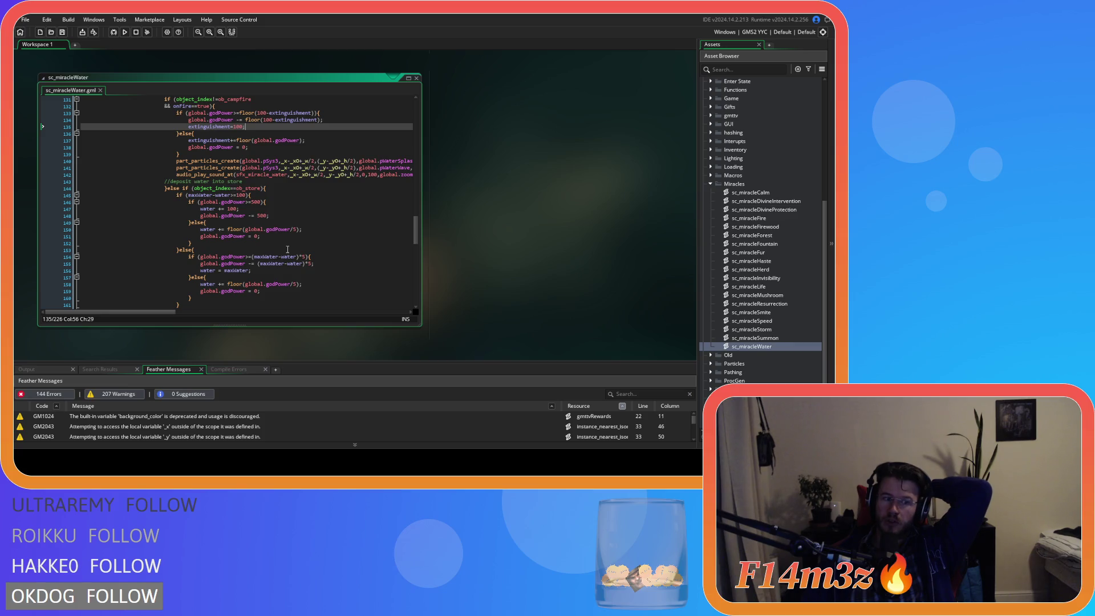
{"action": "scroll", "coordinate": [288, 249], "scroll_direction": "down", "scroll_amount": 3}
{"action": "scroll", "coordinate": [288, 250], "scroll_direction": "up", "scroll_amount": 2}
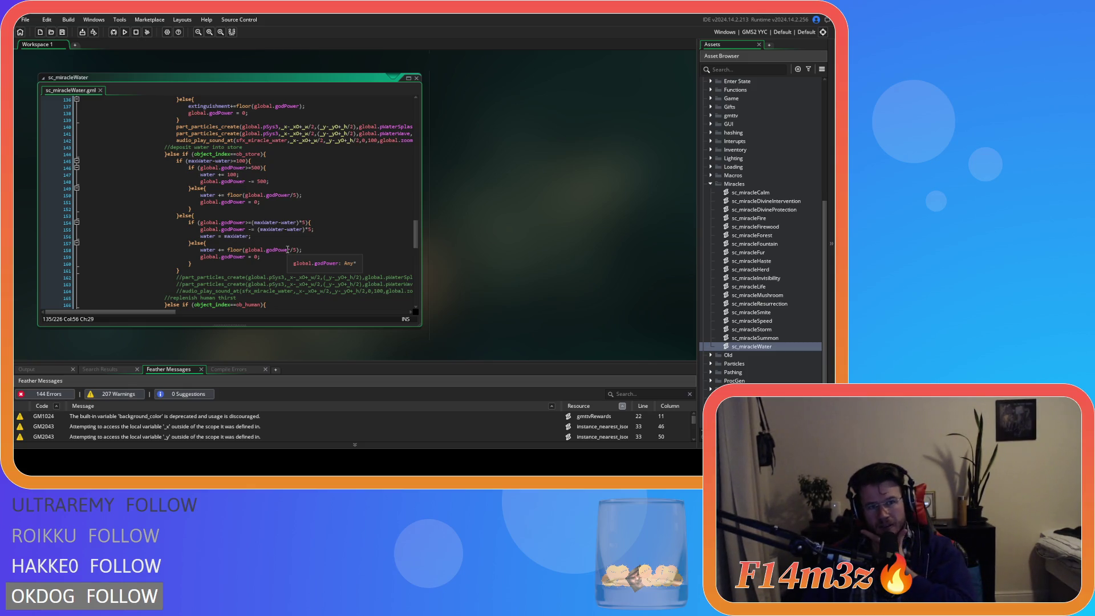
{"action": "scroll", "coordinate": [287, 249], "scroll_direction": "up", "scroll_amount": 5}
{"action": "scroll", "coordinate": [288, 249], "scroll_direction": "down", "scroll_amount": 6}
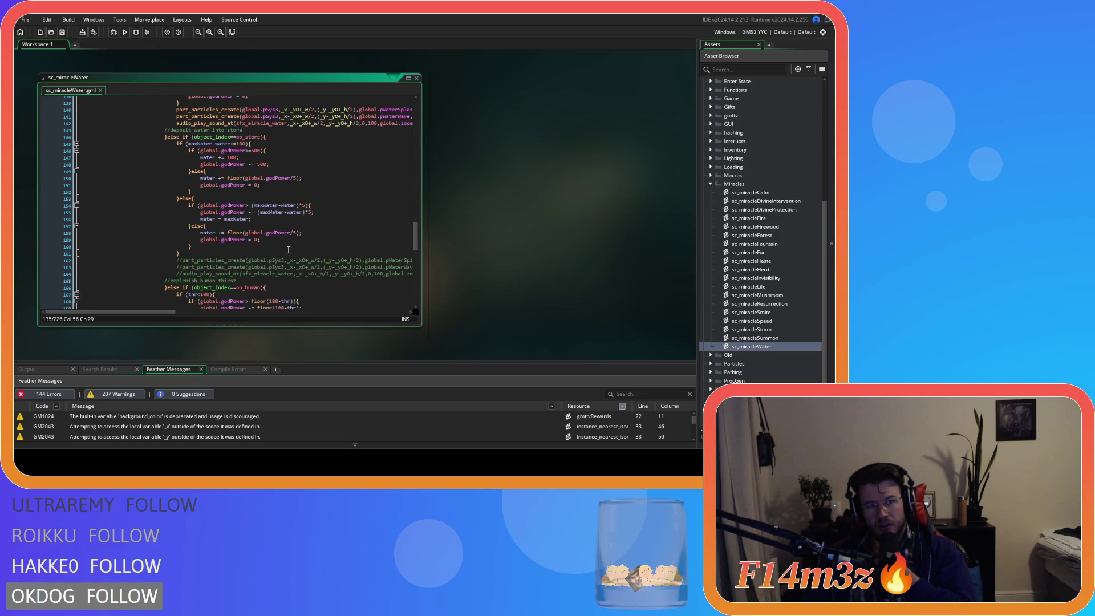
{"action": "left_click", "coordinate": [213, 144]}
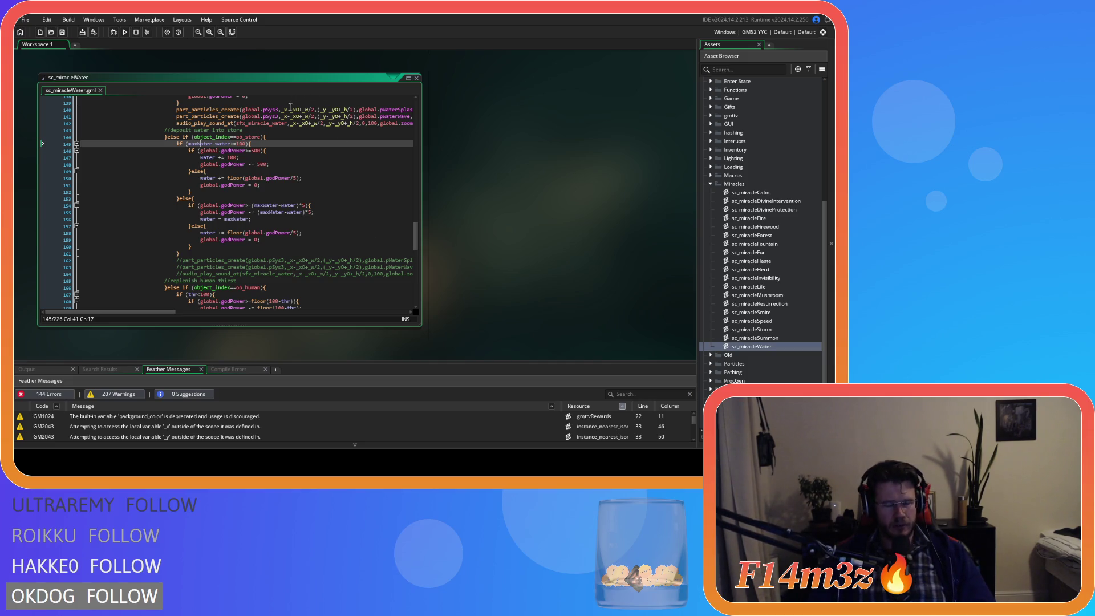
{"action": "double_click", "coordinate": [212, 144]}
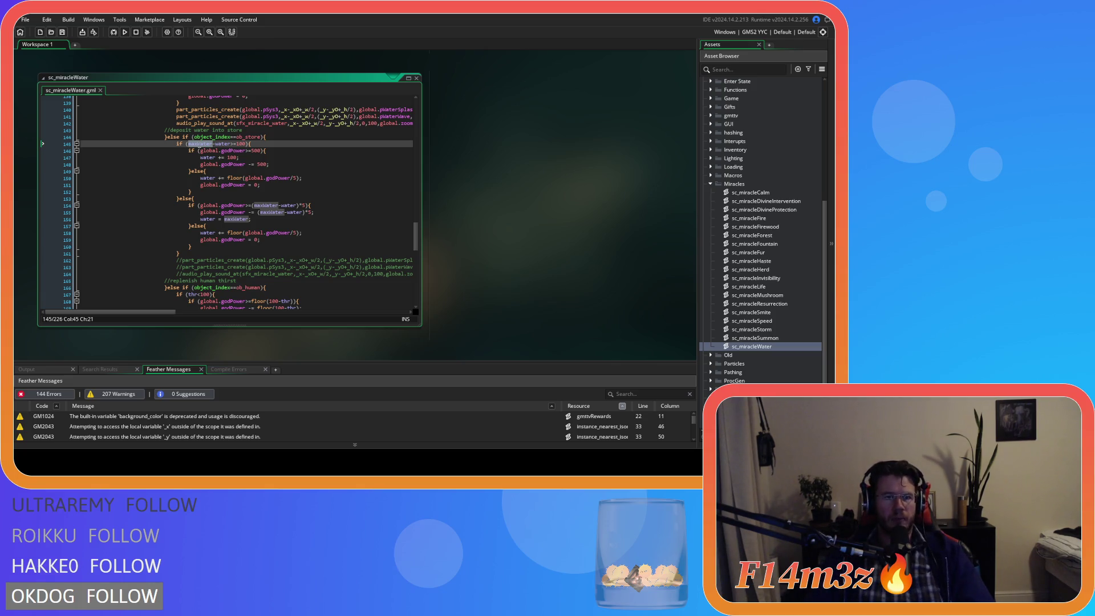
{"action": "mouse_move", "coordinate": [191, 148]}
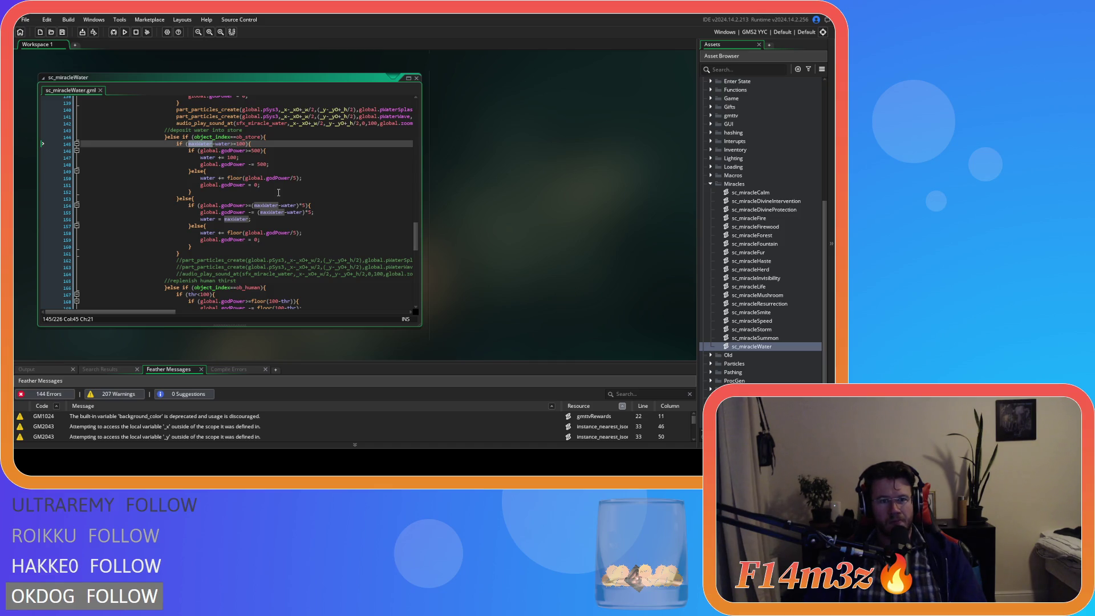
{"action": "left_click", "coordinate": [317, 179]}
{"action": "left_click_drag", "start_coordinate": [317, 179], "coordinate": [194, 181]}
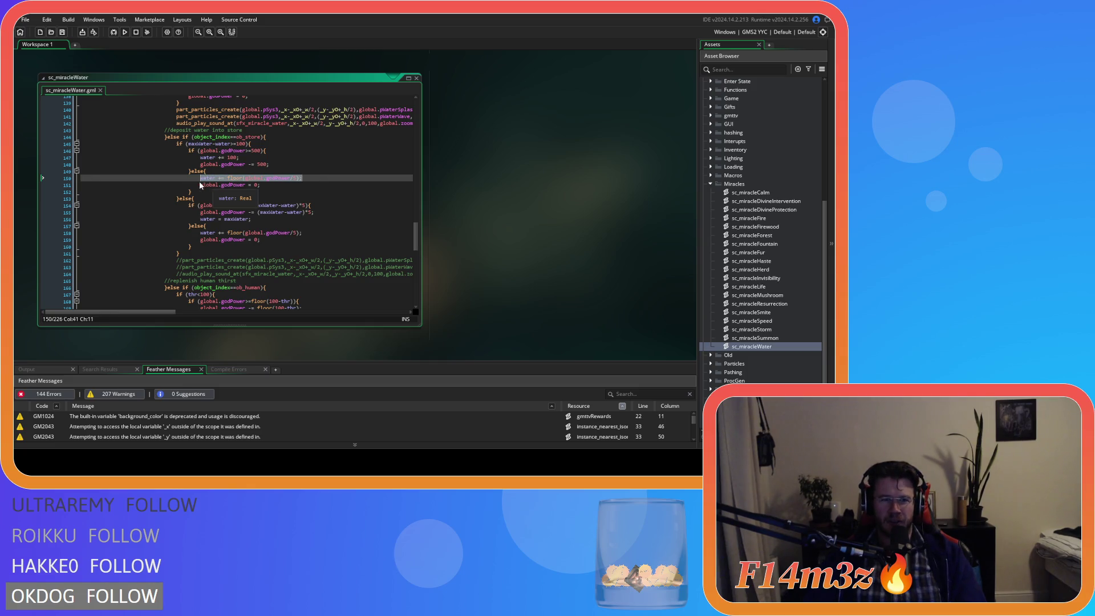
{"action": "left_click", "coordinate": [319, 179]}
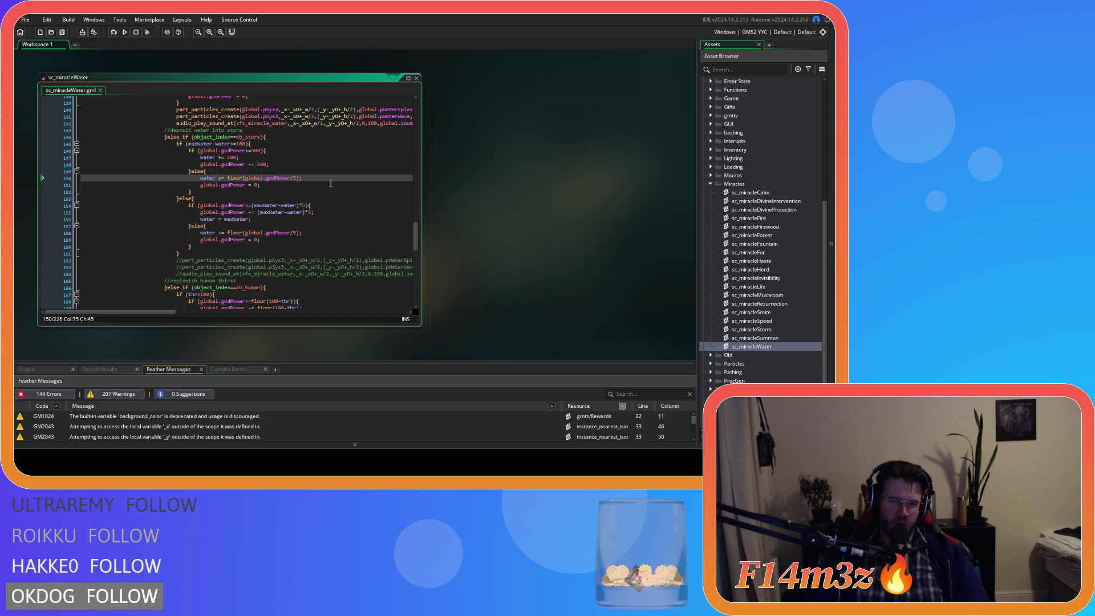
{"action": "left_click", "coordinate": [241, 152]}
{"action": "left_click", "coordinate": [252, 143]}
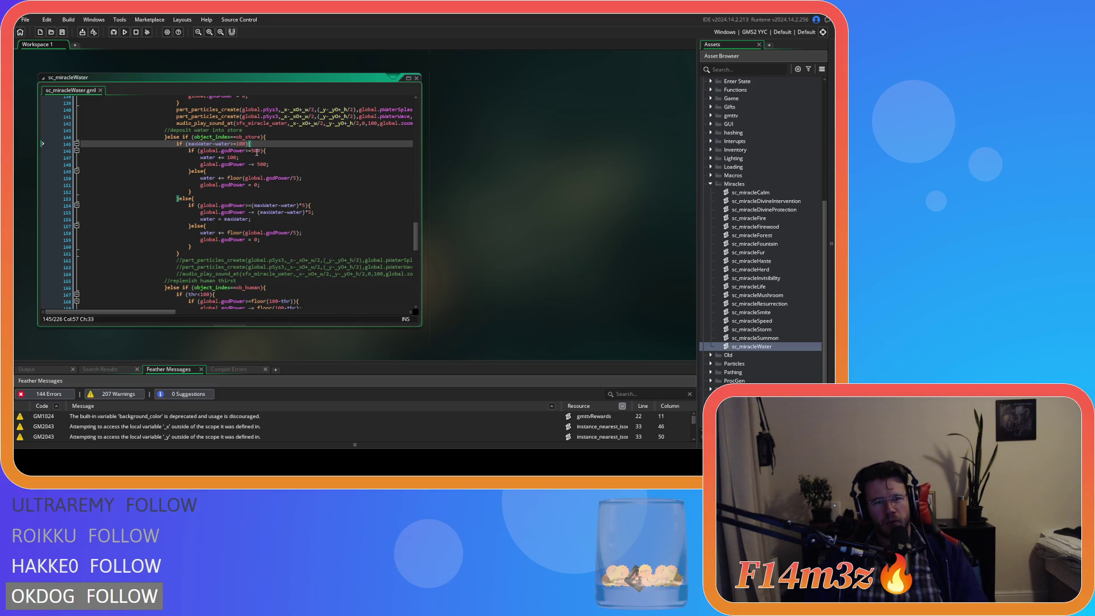
{"action": "left_click", "coordinate": [287, 152]}
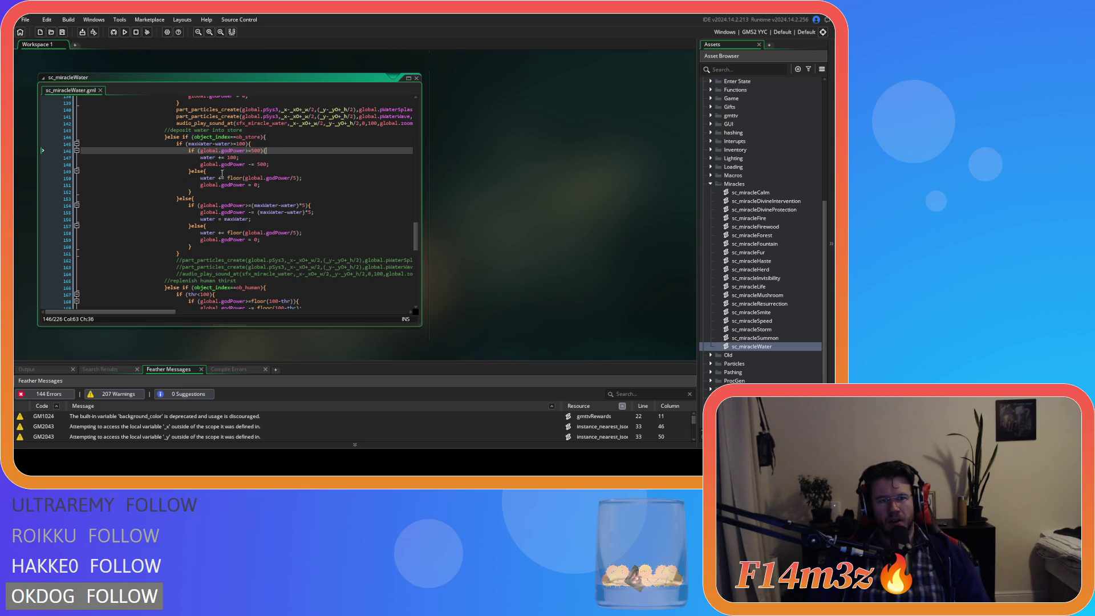
Step: Select the outer maxWater capacity check line in the ob_store deposit branch
{"action": "left_click_drag", "start_coordinate": [255, 142], "coordinate": [58, 144]}
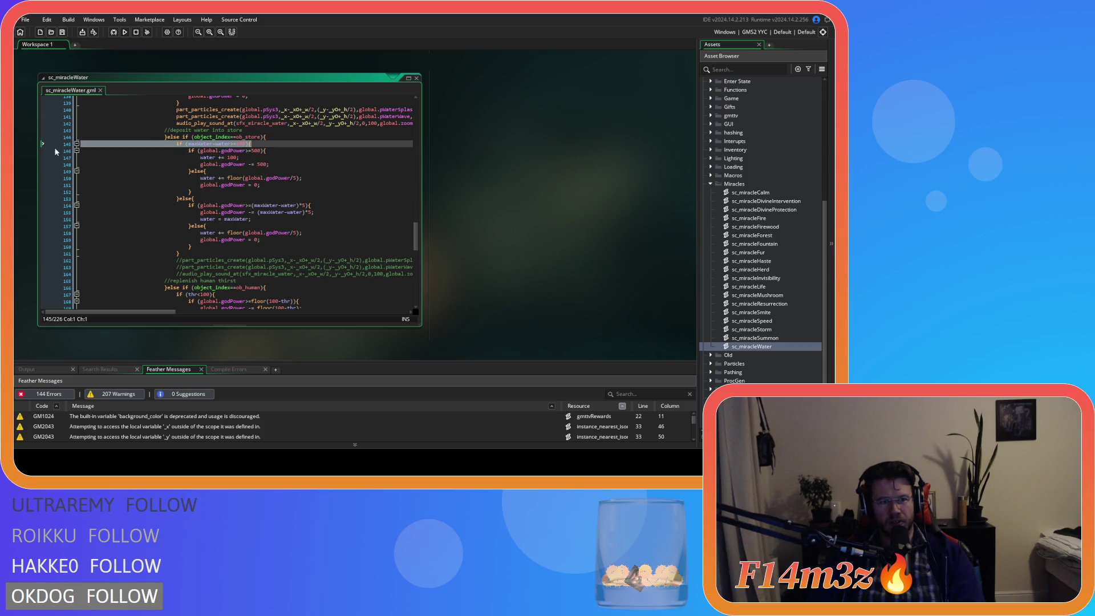
Step: Delete the maxWater if-line and its else block, then de-indent the remaining godPower check
{"action": "key", "text": "BackSpace"}
{"action": "key", "text": "BackSpace"}
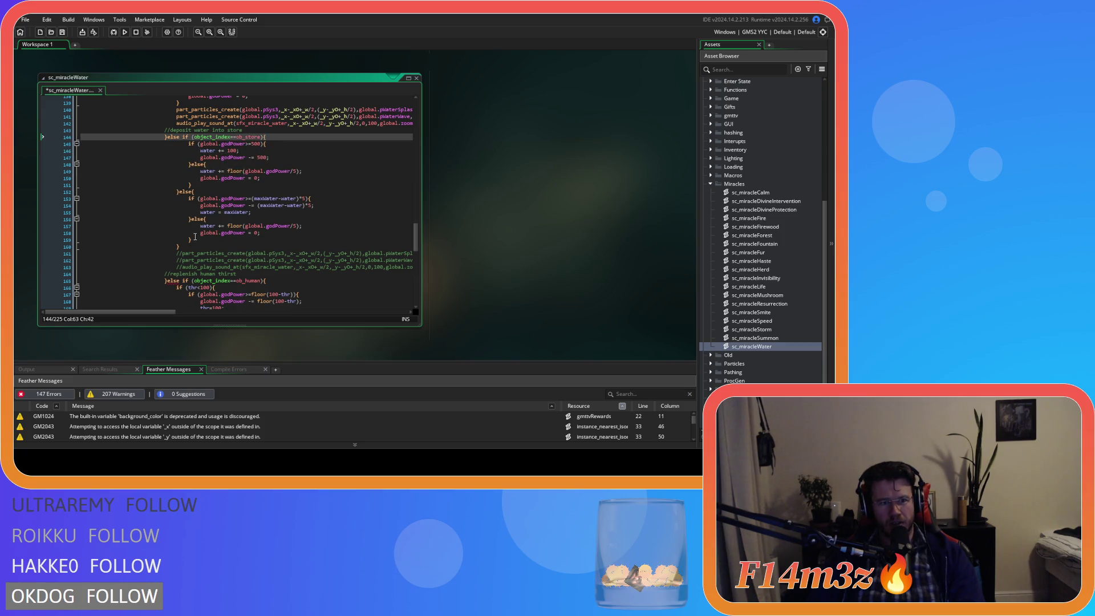
{"action": "mouse_move", "coordinate": [195, 247]}
{"action": "left_mouse_down"}
{"action": "mouse_move", "coordinate": [170, 211]}
{"action": "mouse_move", "coordinate": [80, 193]}
{"action": "left_mouse_up"}
{"action": "key", "text": "BackSpace"}
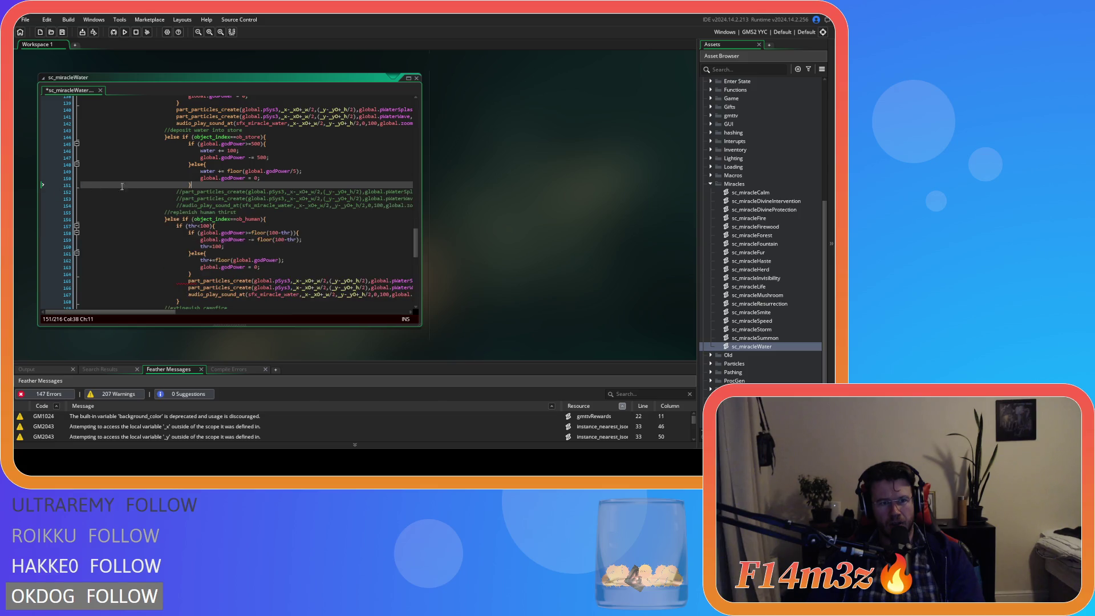
{"action": "left_click_drag", "start_coordinate": [193, 186], "coordinate": [88, 149]}
{"action": "key", "text": "shift+Tab"}
{"action": "left_click", "coordinate": [288, 171]}
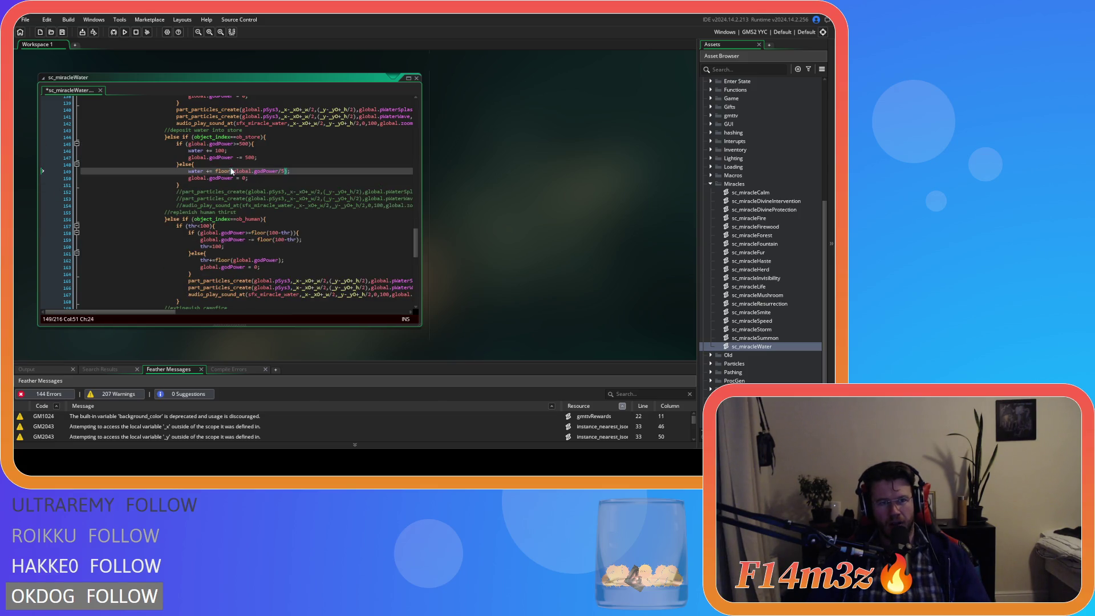
{"action": "scroll", "coordinate": [247, 157], "scroll_direction": "up", "scroll_amount": 2}
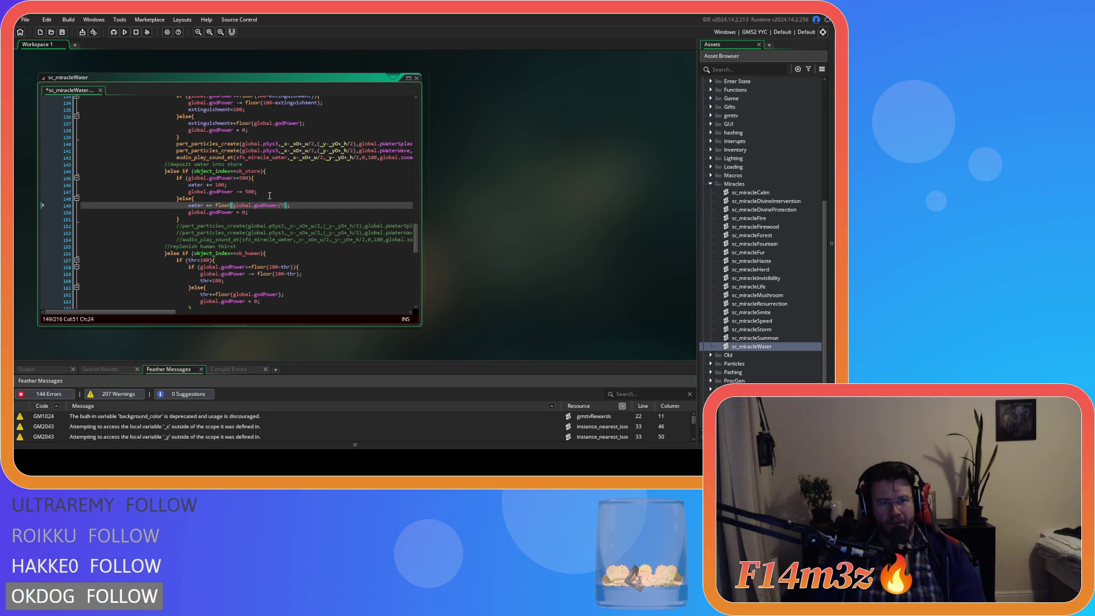
Step: Set the godPower threshold to 100, water += 20, godPower -= 100, and save
{"action": "double_click", "coordinate": [245, 178]}
{"action": "type", "text": "100"}
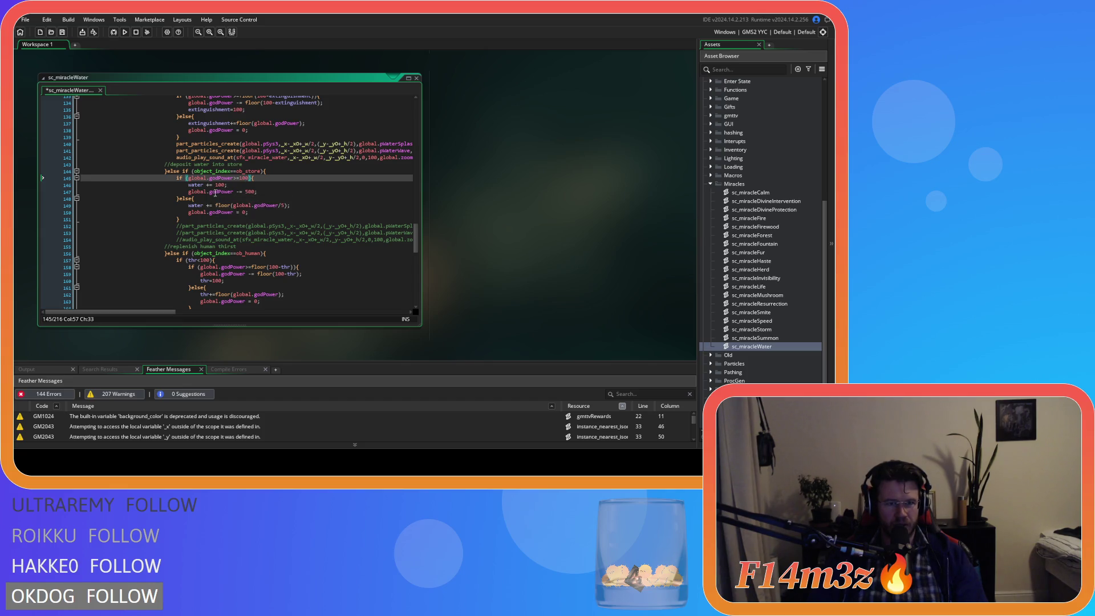
{"action": "scroll", "coordinate": [240, 191], "scroll_direction": "up", "scroll_amount": 1}
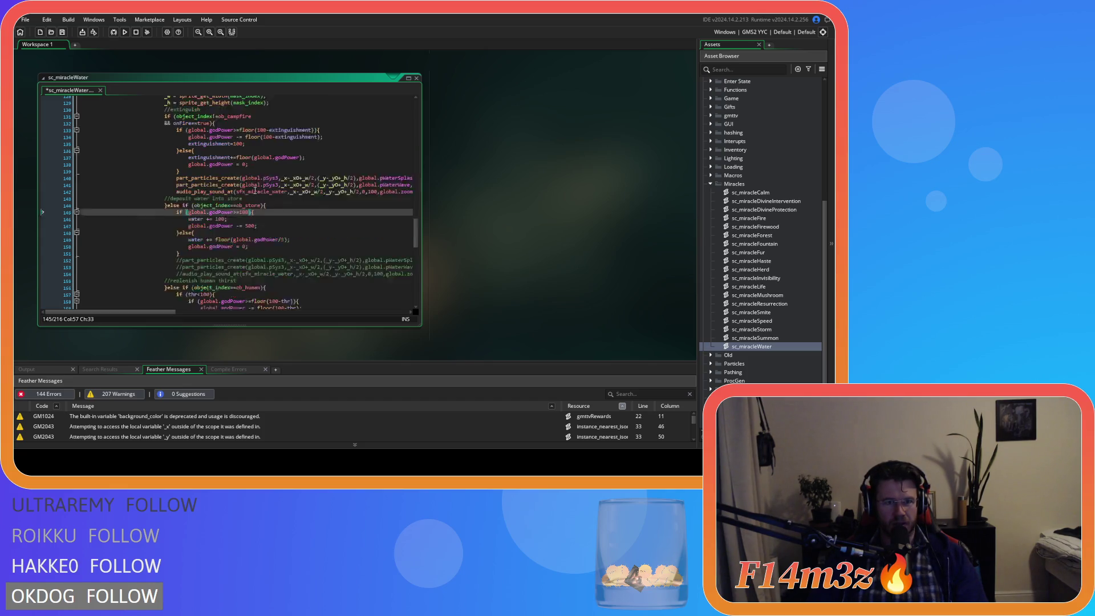
{"action": "scroll", "coordinate": [275, 202], "scroll_direction": "down", "scroll_amount": 1}
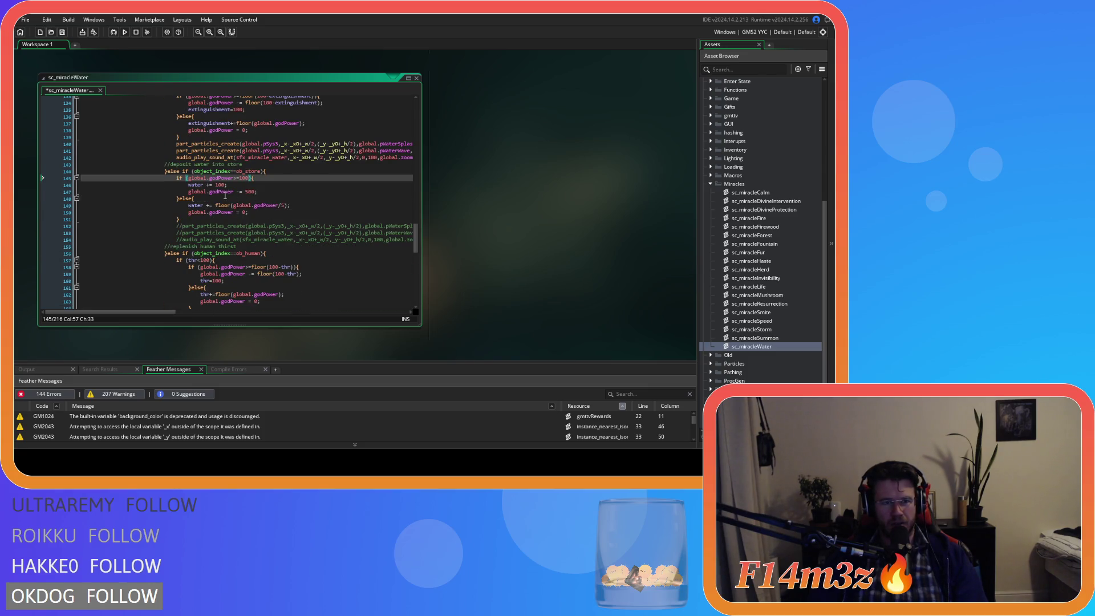
{"action": "left_click", "coordinate": [219, 184]}
{"action": "key", "text": "BackSpace"}
{"action": "type", "text": "2"}
{"action": "key", "text": "Delete"}
{"action": "double_click", "coordinate": [250, 192]}
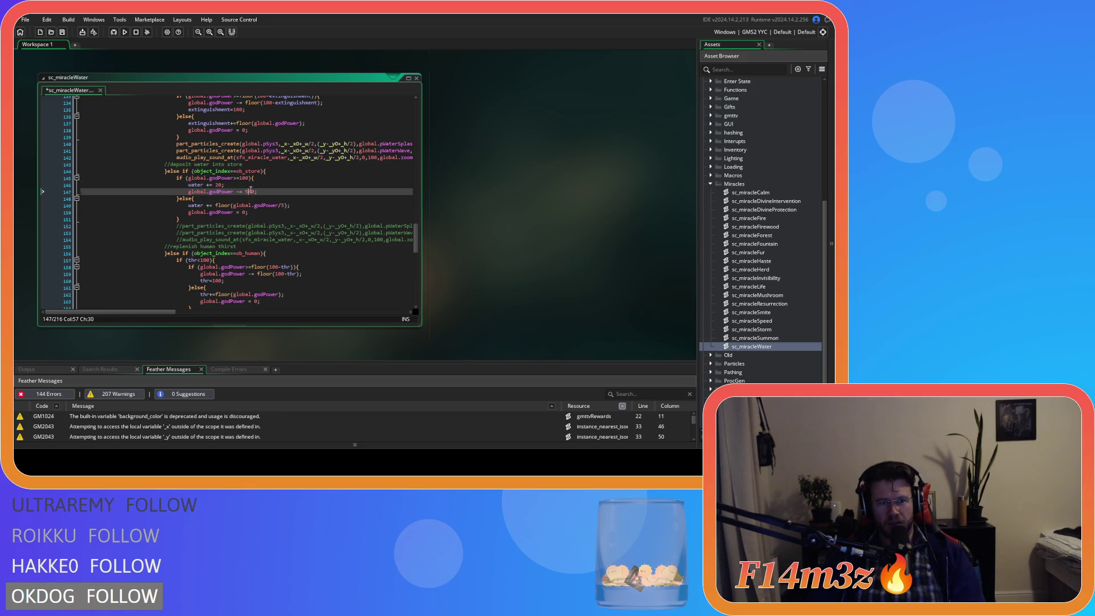
{"action": "type", "text": "10"}
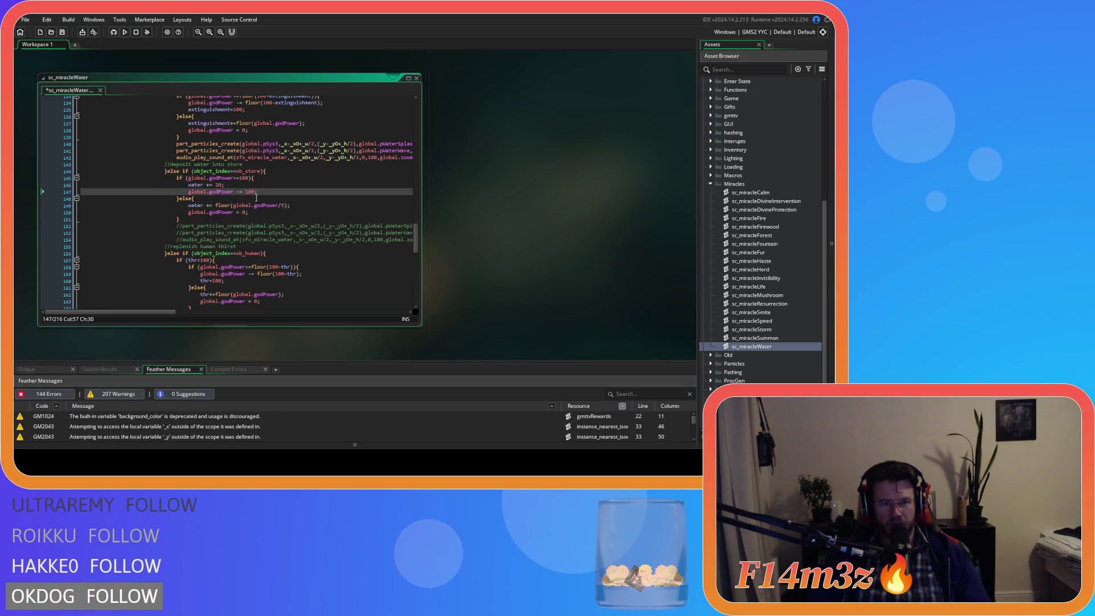
{"action": "left_click", "coordinate": [279, 179]}
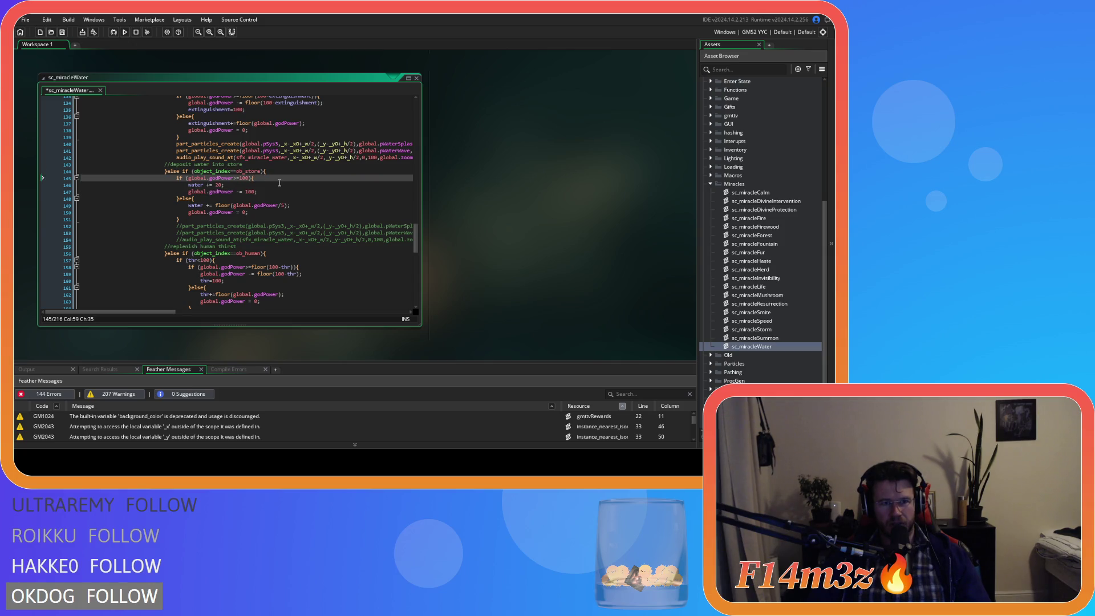
{"action": "left_click", "coordinate": [248, 215]}
{"action": "key", "text": "ctrl+s"}
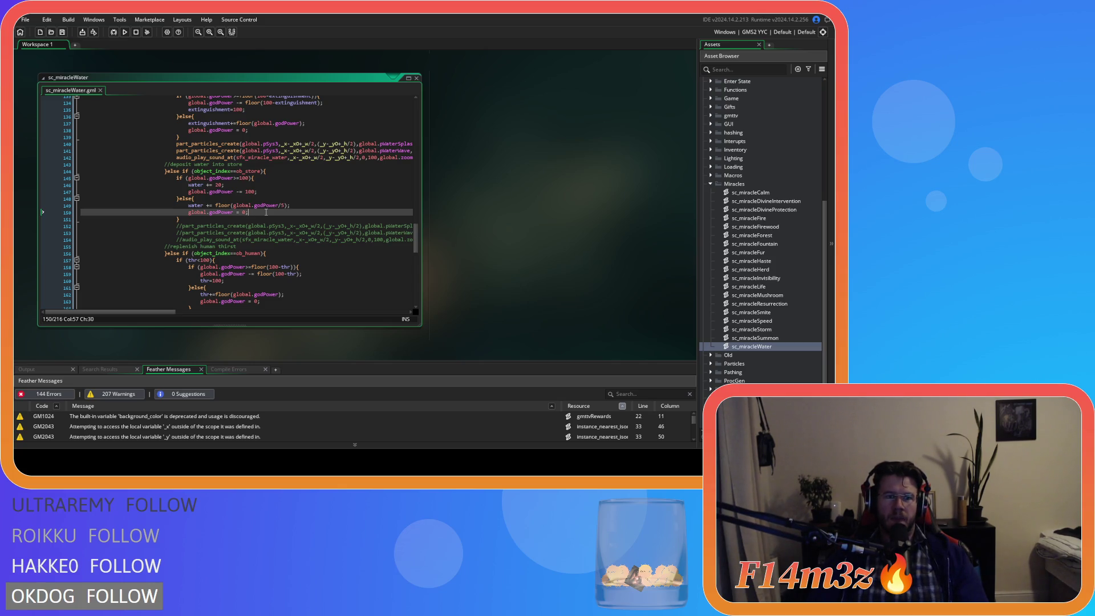
Step: Locate the campfire branch's extinguishment lines 134–135 for the floor(100-extinguishment) godPower cost
{"action": "scroll", "coordinate": [266, 212], "scroll_direction": "up", "scroll_amount": 3}
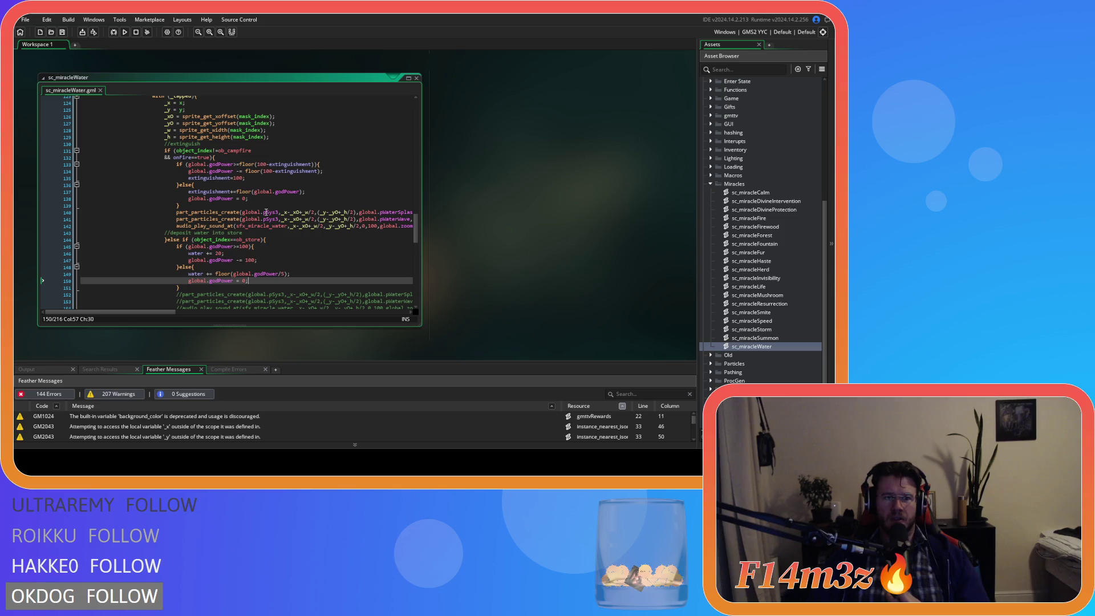
{"action": "scroll", "coordinate": [266, 212], "scroll_direction": "up", "scroll_amount": 3}
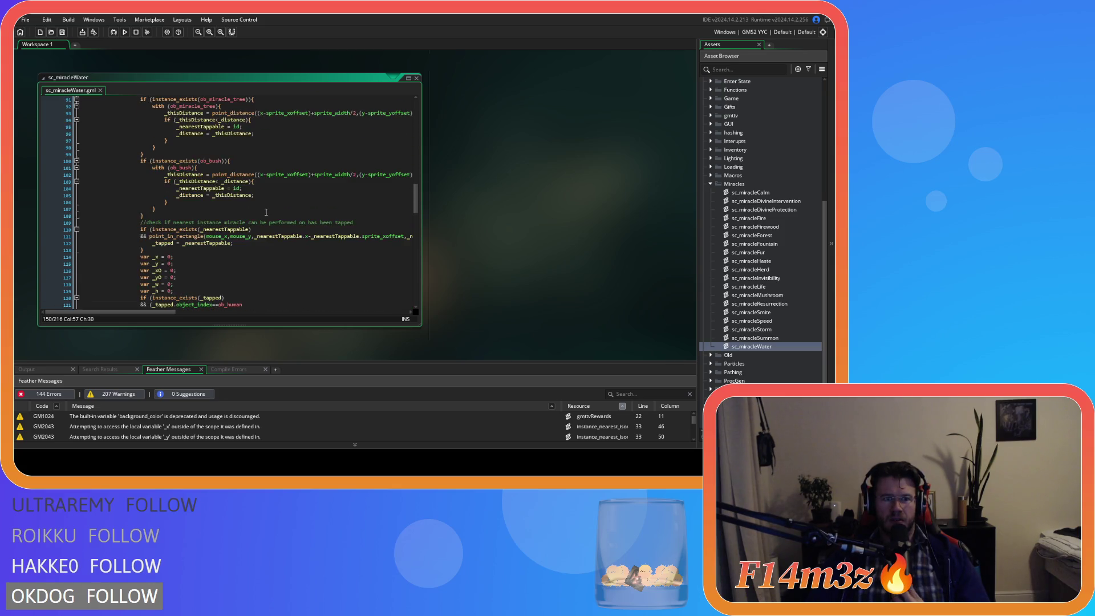
{"action": "scroll", "coordinate": [266, 213], "scroll_direction": "up", "scroll_amount": 1}
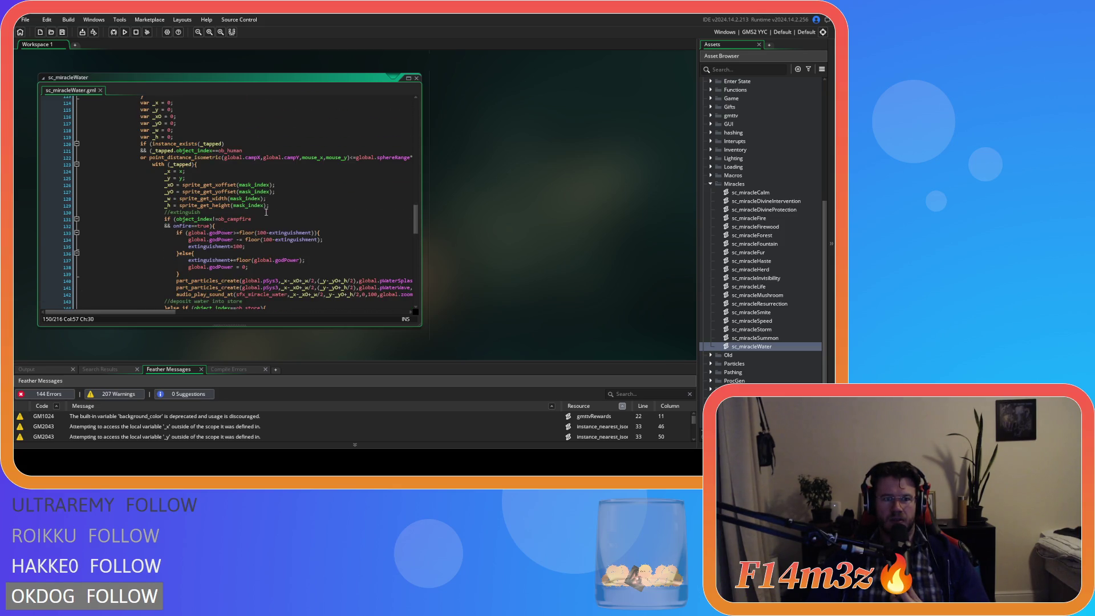
{"action": "scroll", "coordinate": [266, 212], "scroll_direction": "down", "scroll_amount": 4}
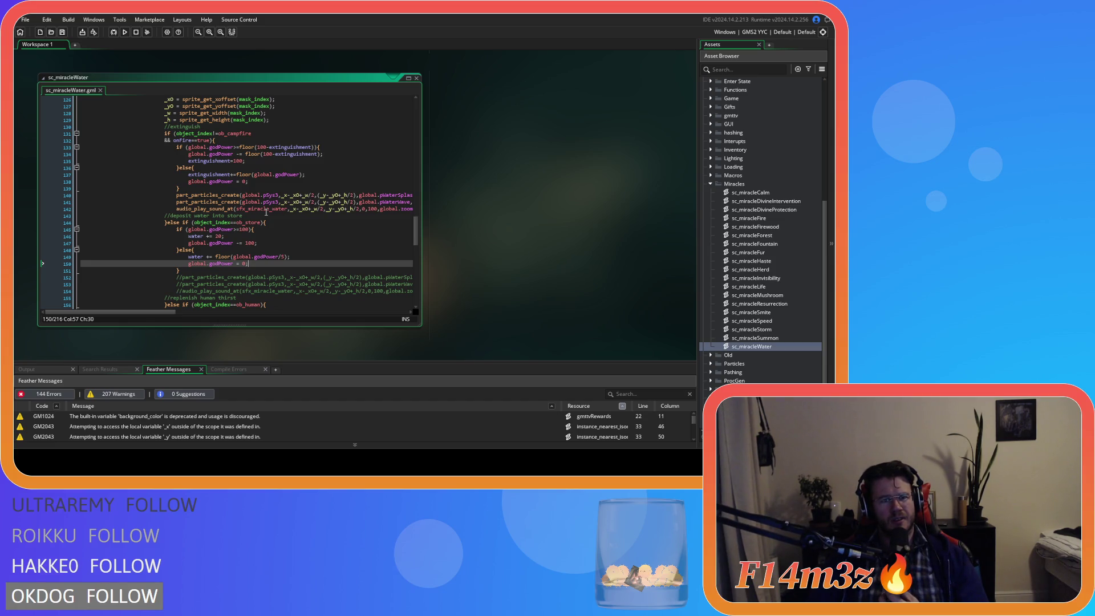
{"action": "double_click", "coordinate": [289, 155]}
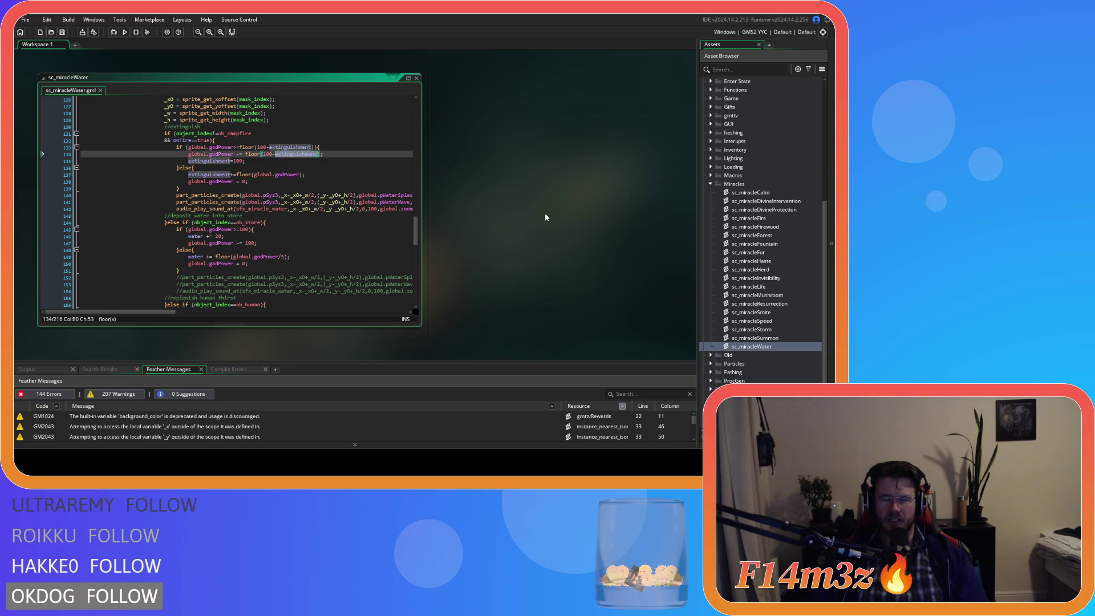
{"action": "left_click", "coordinate": [315, 171]}
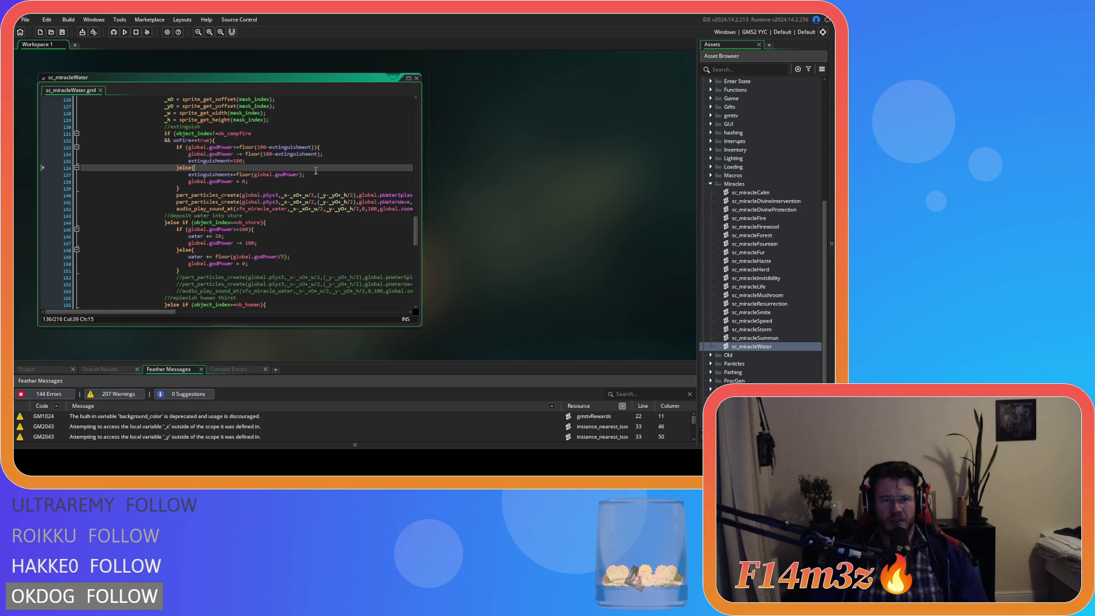
{"action": "left_click", "coordinate": [302, 161]}
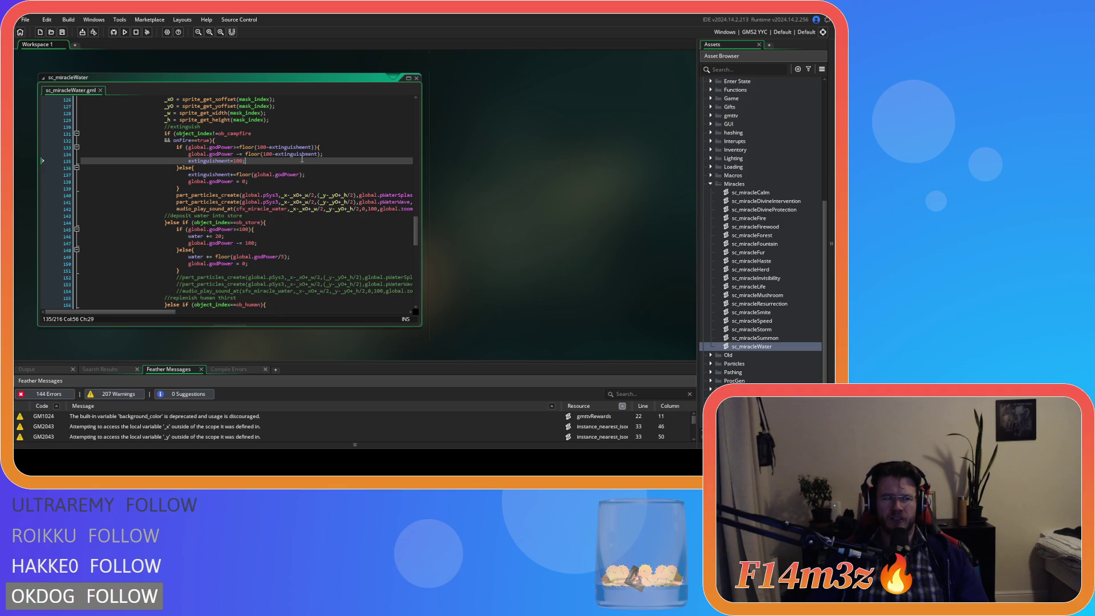
{"action": "scroll", "coordinate": [709, 222], "scroll_direction": "up", "scroll_amount": 5}
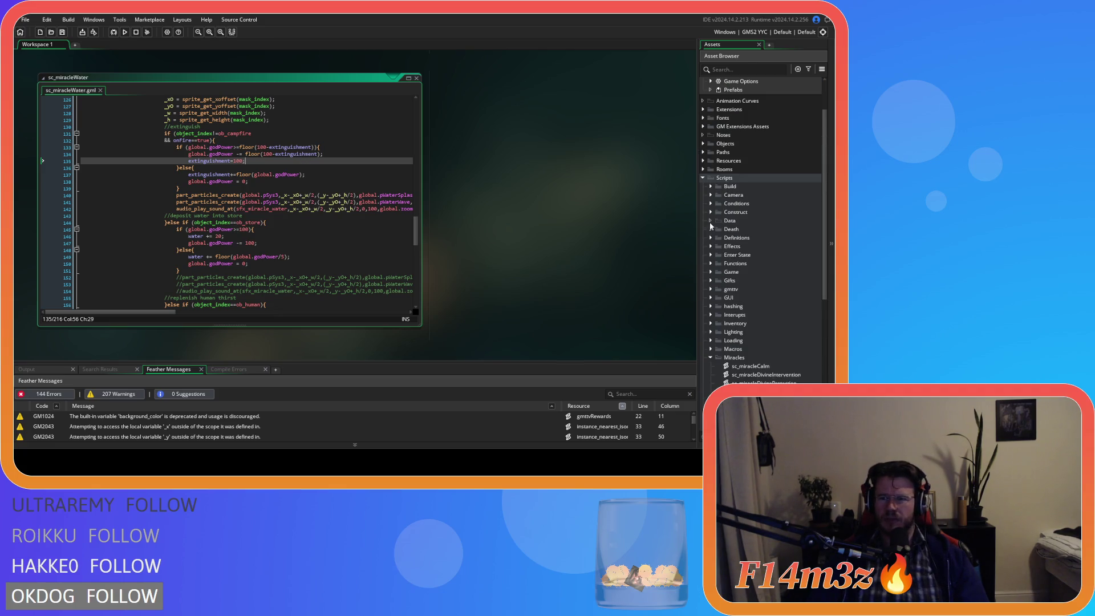
{"action": "left_click", "coordinate": [711, 257]}
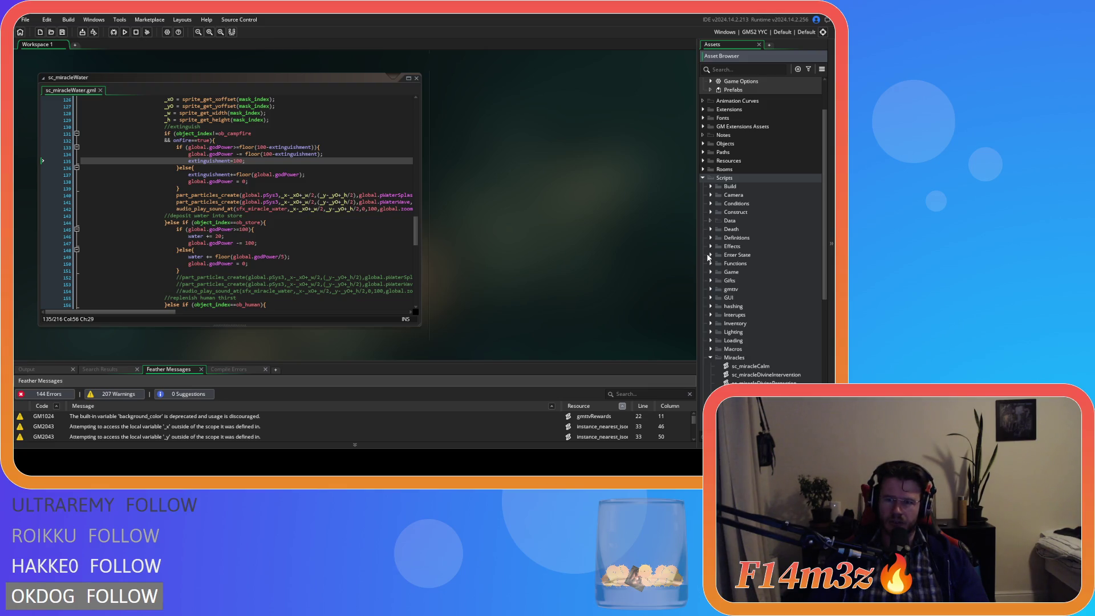
{"action": "left_click", "coordinate": [710, 196]}
{"action": "left_click", "coordinate": [709, 197]}
{"action": "left_click", "coordinate": [711, 211]}
{"action": "left_click", "coordinate": [711, 212]}
{"action": "left_click", "coordinate": [704, 144]}
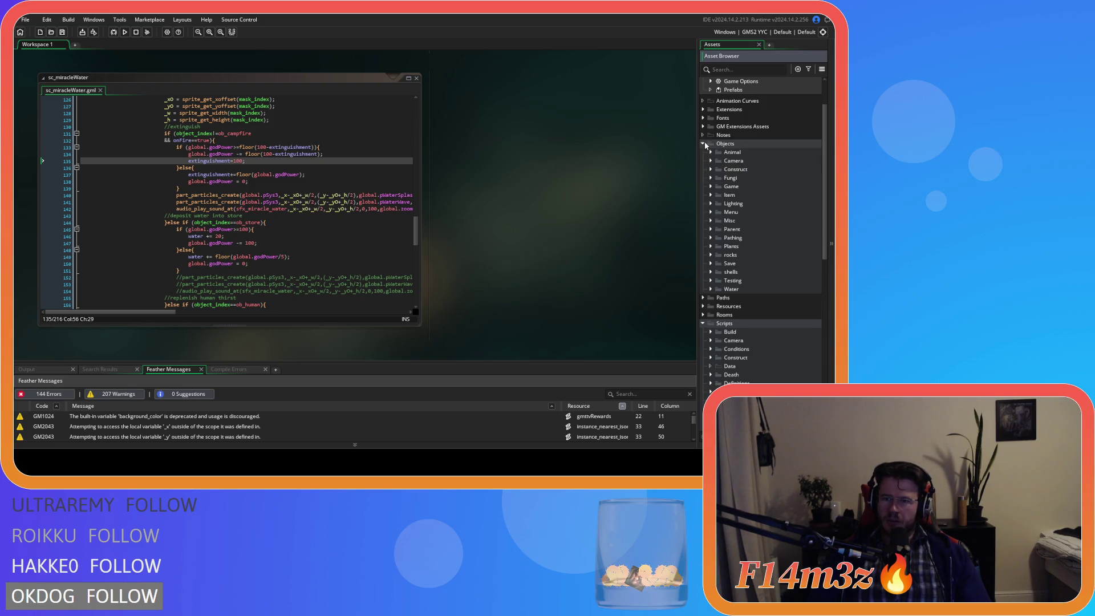
{"action": "left_click", "coordinate": [712, 169]}
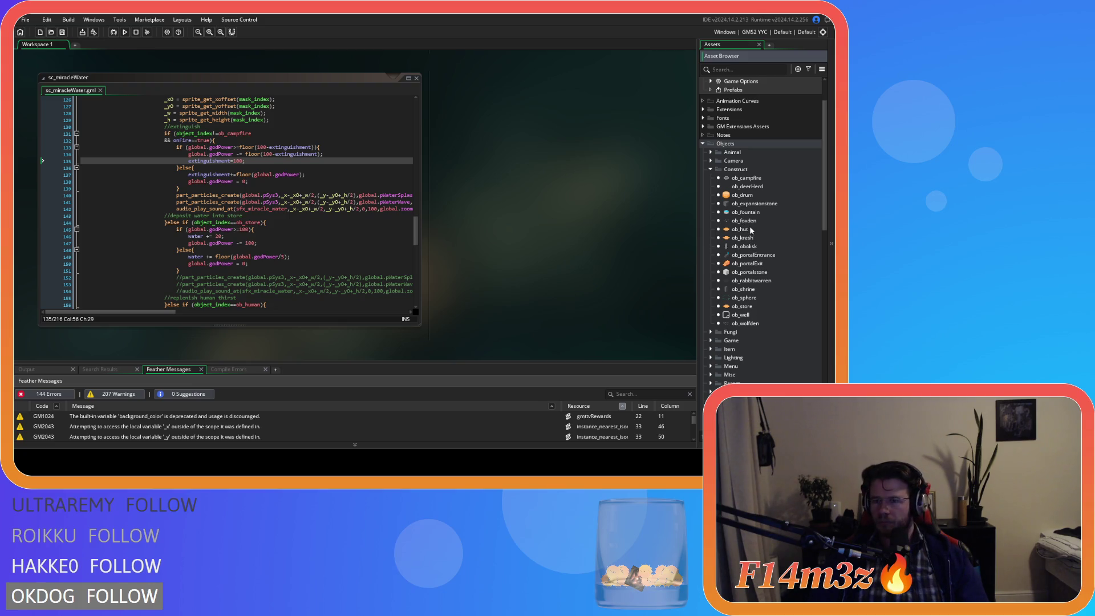
{"action": "double_click", "coordinate": [746, 178]}
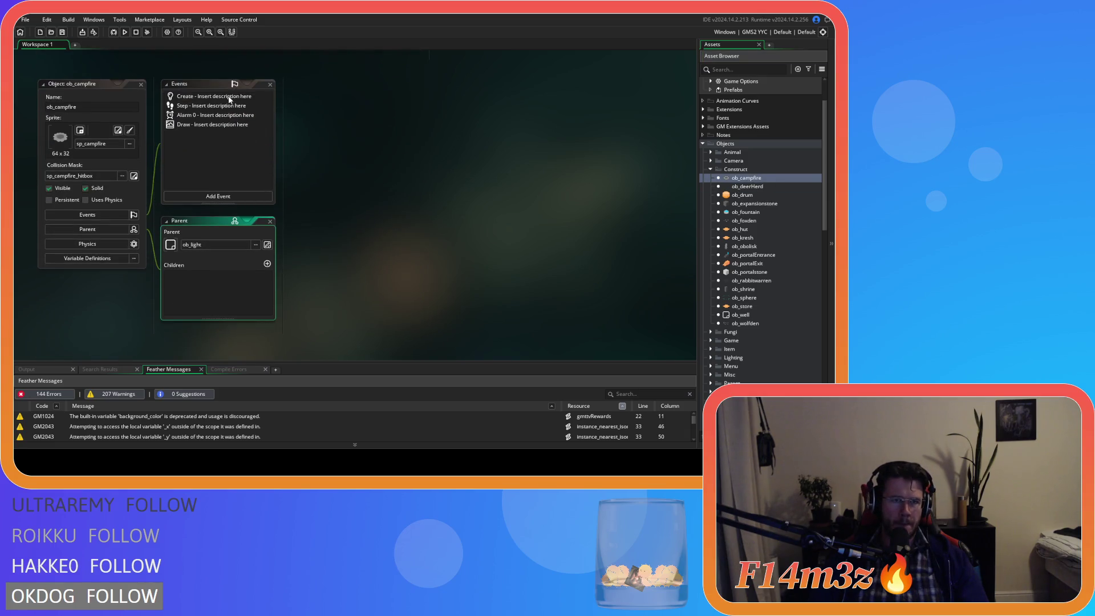
{"action": "left_click", "coordinate": [228, 97]}
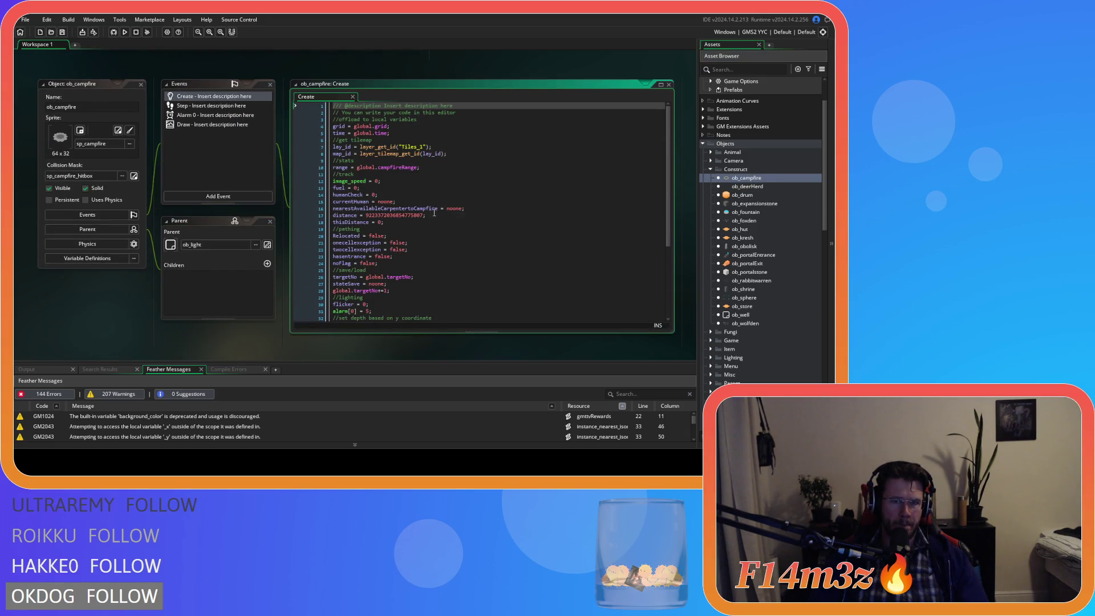
{"action": "scroll", "coordinate": [434, 211], "scroll_direction": "down", "scroll_amount": 5}
{"action": "scroll", "coordinate": [434, 216], "scroll_direction": "up", "scroll_amount": 4}
{"action": "scroll", "coordinate": [435, 217], "scroll_direction": "up", "scroll_amount": 1}
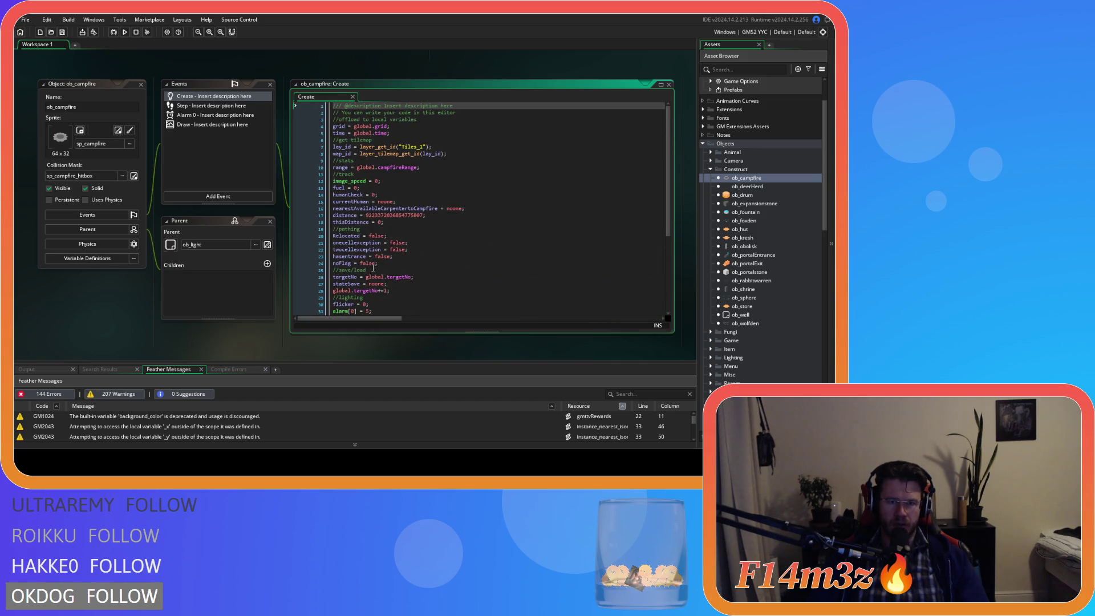
{"action": "scroll", "coordinate": [374, 266], "scroll_direction": "down", "scroll_amount": 5}
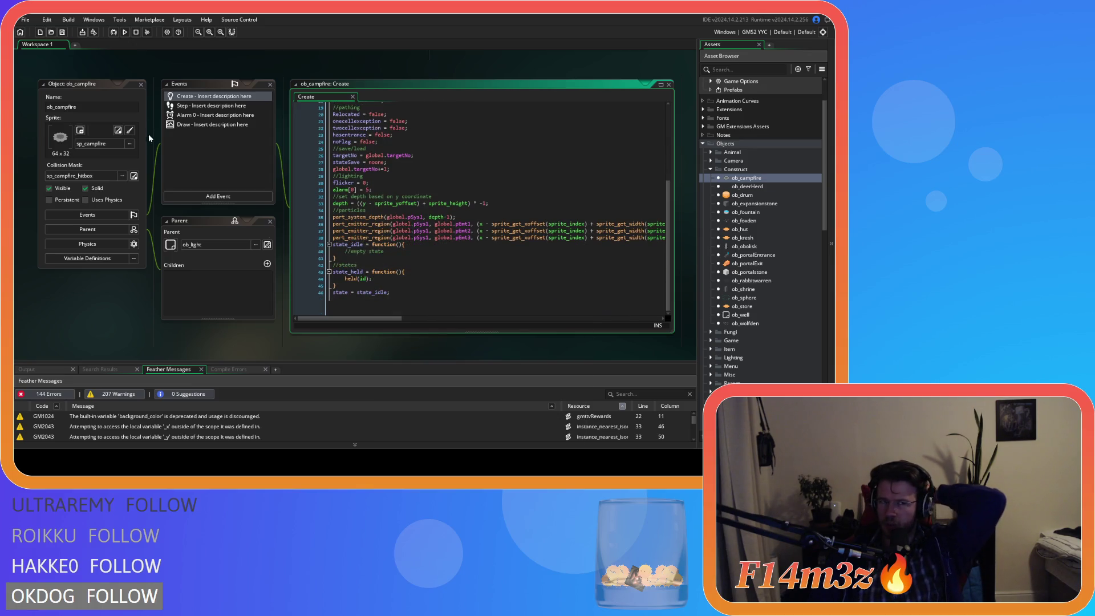
{"action": "left_click", "coordinate": [140, 84]}
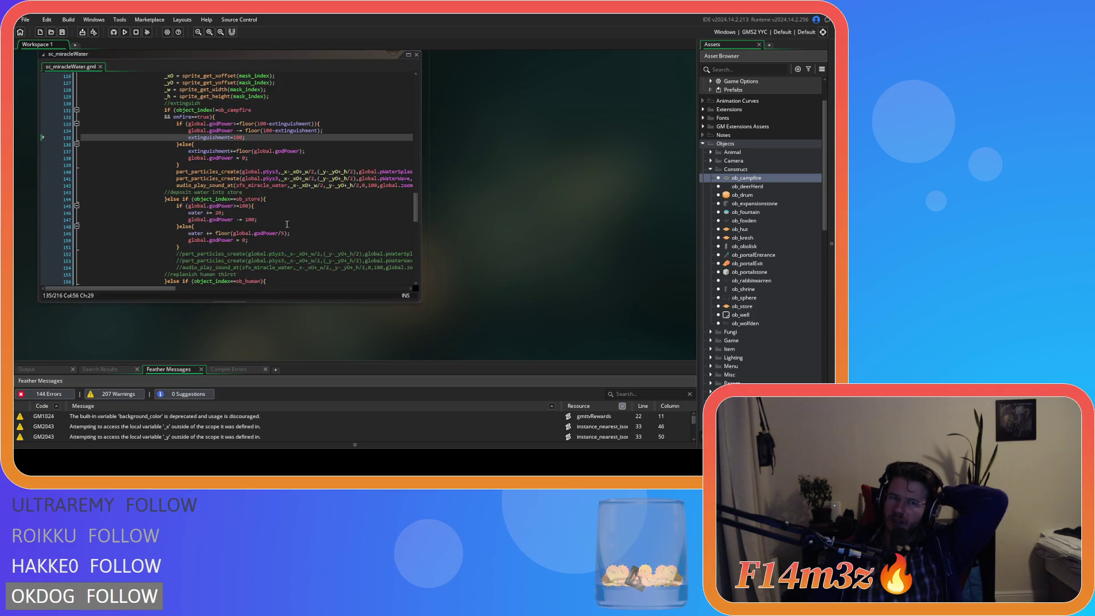
Step: Change the object_index==ob_campfire check on line 131 to != ob_campfire
{"action": "scroll", "coordinate": [279, 222], "scroll_direction": "up", "scroll_amount": 3}
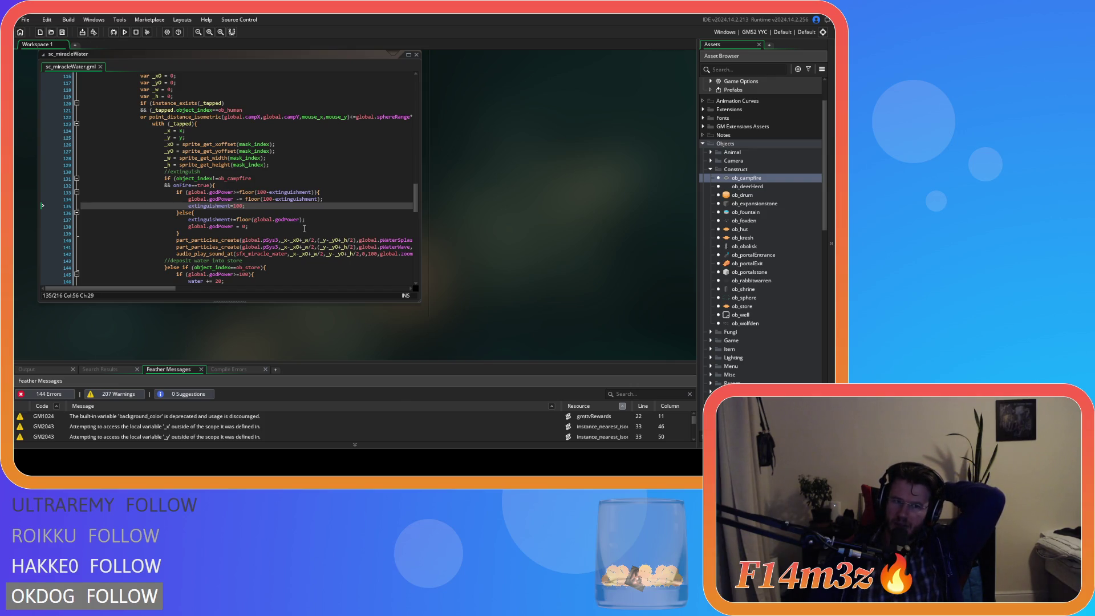
{"action": "left_click", "coordinate": [233, 180]}
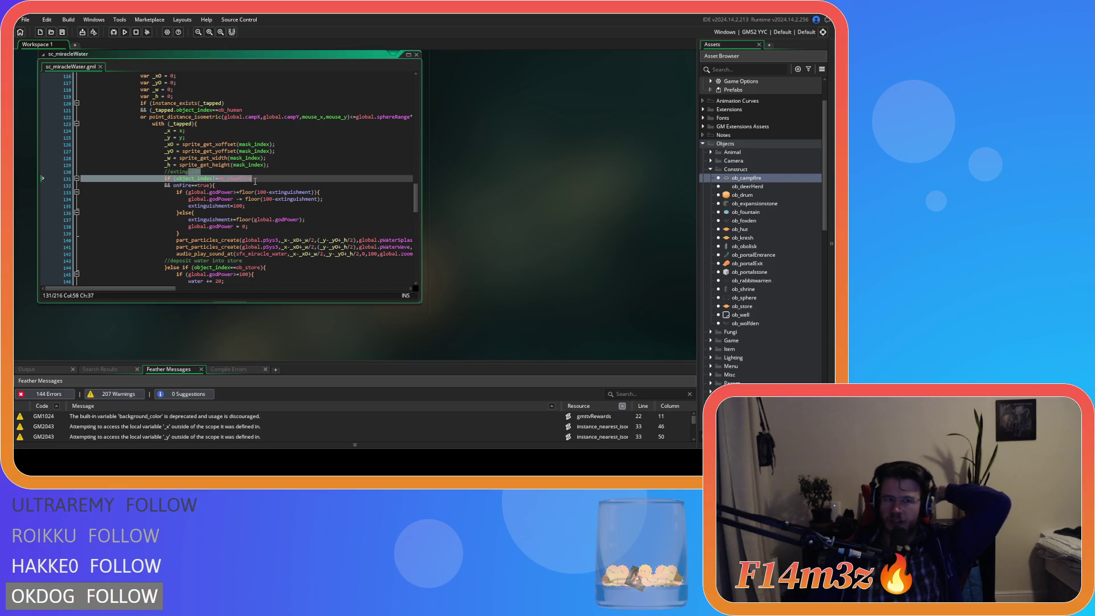
{"action": "left_click", "coordinate": [220, 179]}
{"action": "mouse_move", "coordinate": [220, 182]}
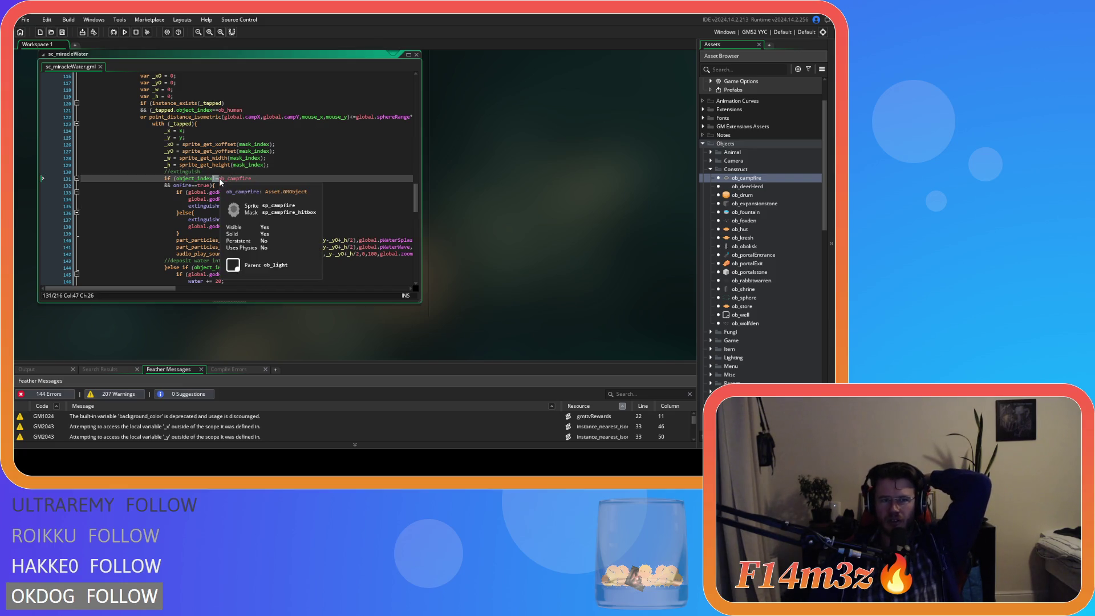
{"action": "key", "text": "BackSpace"}
{"action": "key", "text": "BackSpace"}
{"action": "type", "text": "!="}
{"action": "left_click", "coordinate": [267, 182]}
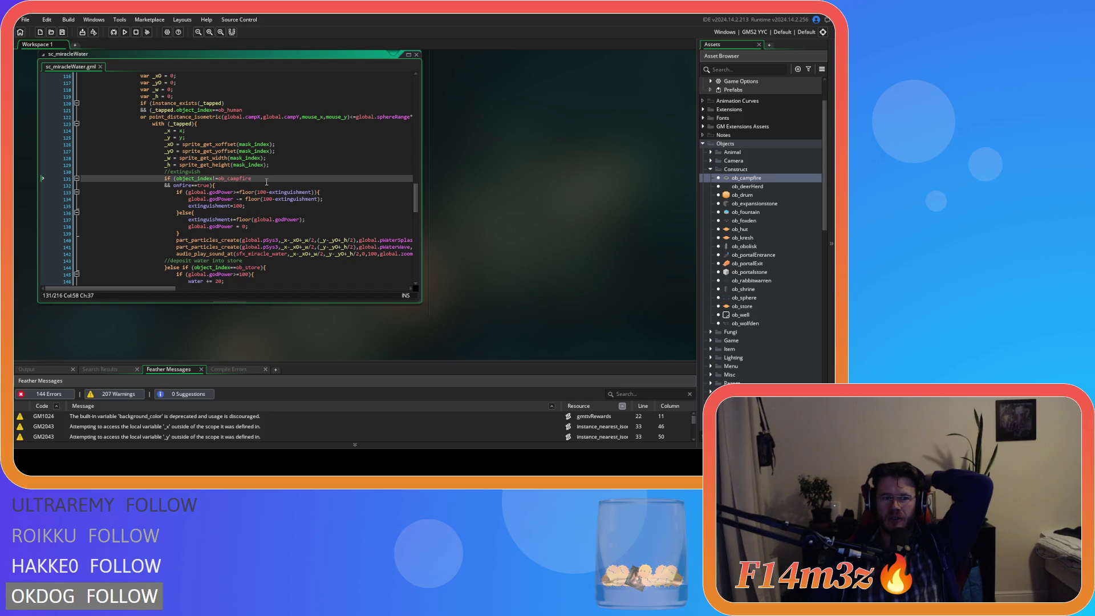
{"action": "mouse_move", "coordinate": [243, 190]}
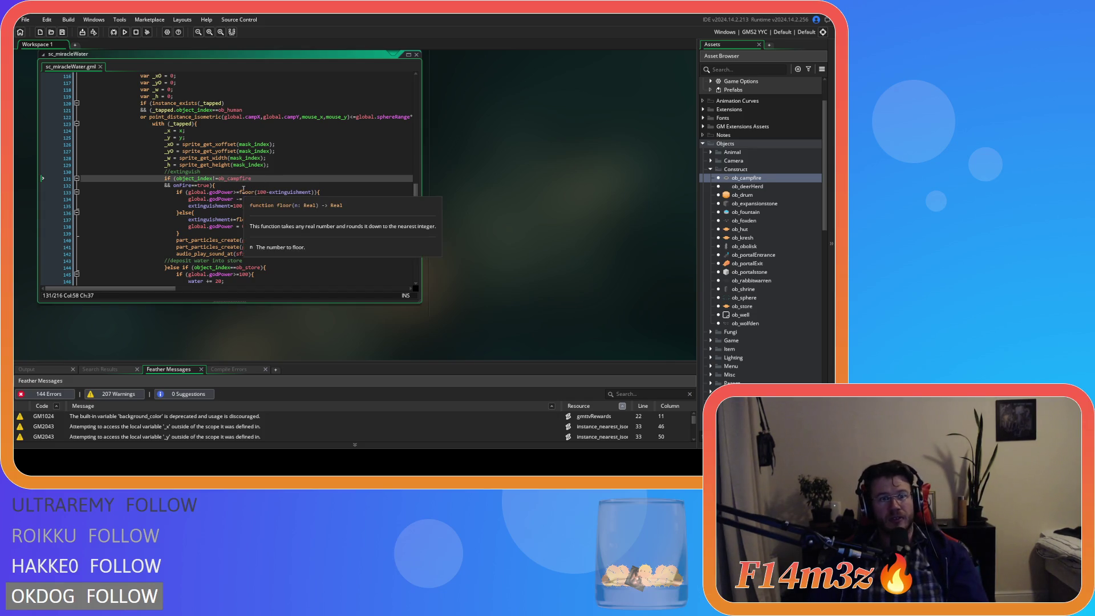
{"action": "key", "text": "Up"}
{"action": "key", "text": "Up"}
{"action": "key", "text": "Up"}
{"action": "scroll", "coordinate": [274, 165], "scroll_direction": "up", "scroll_amount": 1}
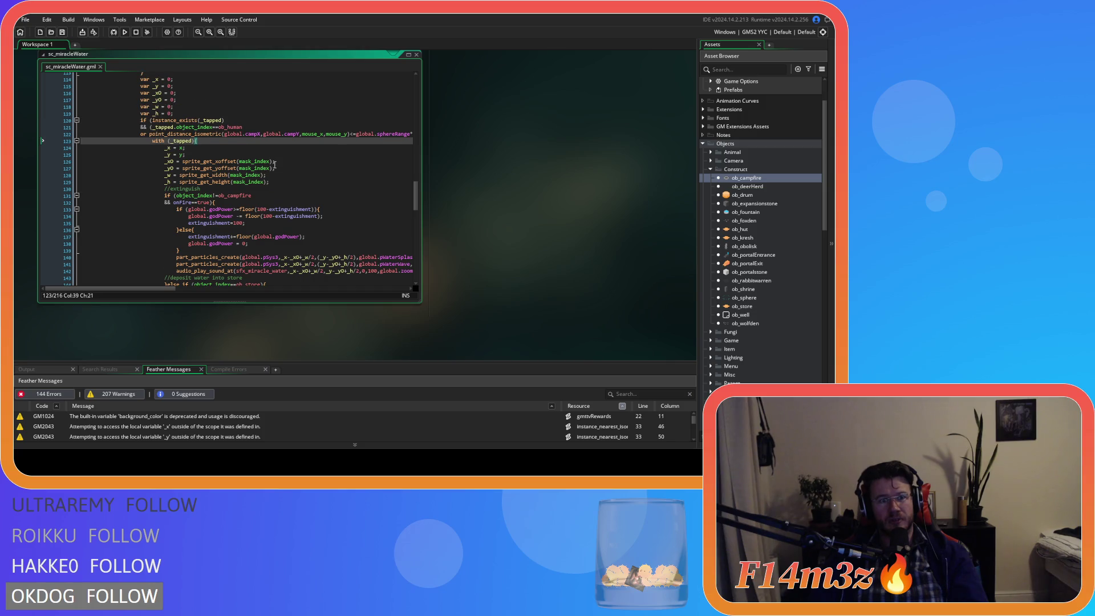
{"action": "scroll", "coordinate": [274, 165], "scroll_direction": "down", "scroll_amount": 2}
{"action": "left_click", "coordinate": [274, 166]}
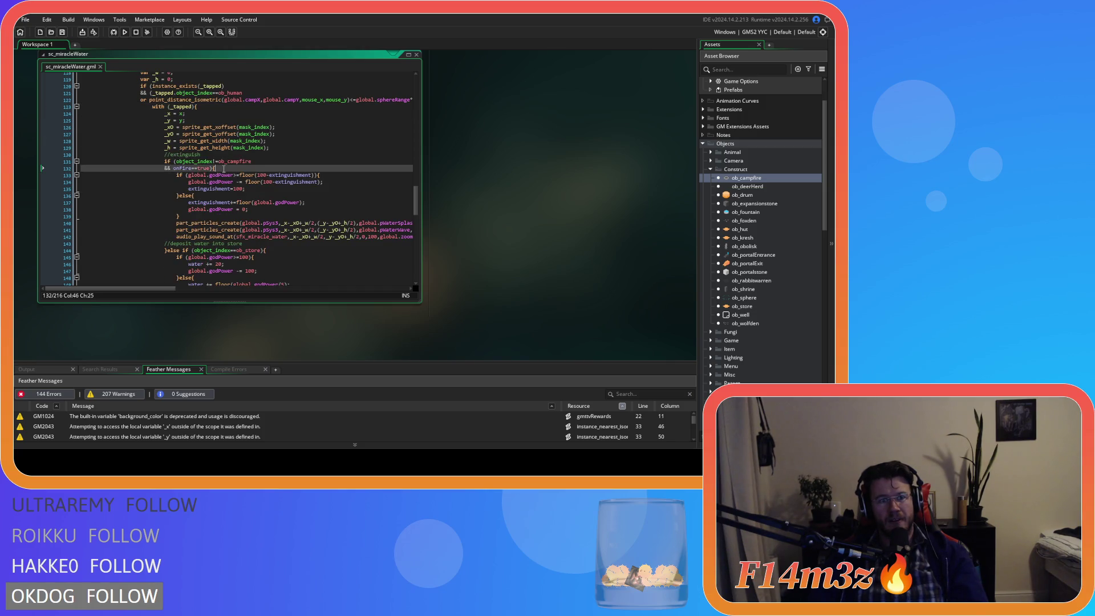
{"action": "scroll", "coordinate": [240, 171], "scroll_direction": "down", "scroll_amount": 1}
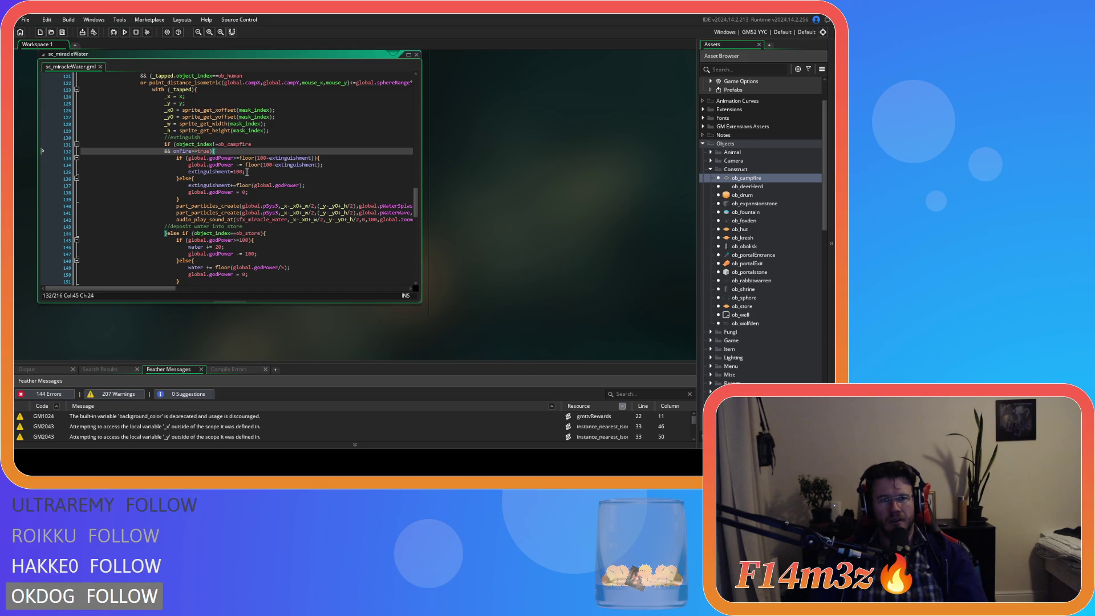
{"action": "scroll", "coordinate": [247, 171], "scroll_direction": "down", "scroll_amount": 3}
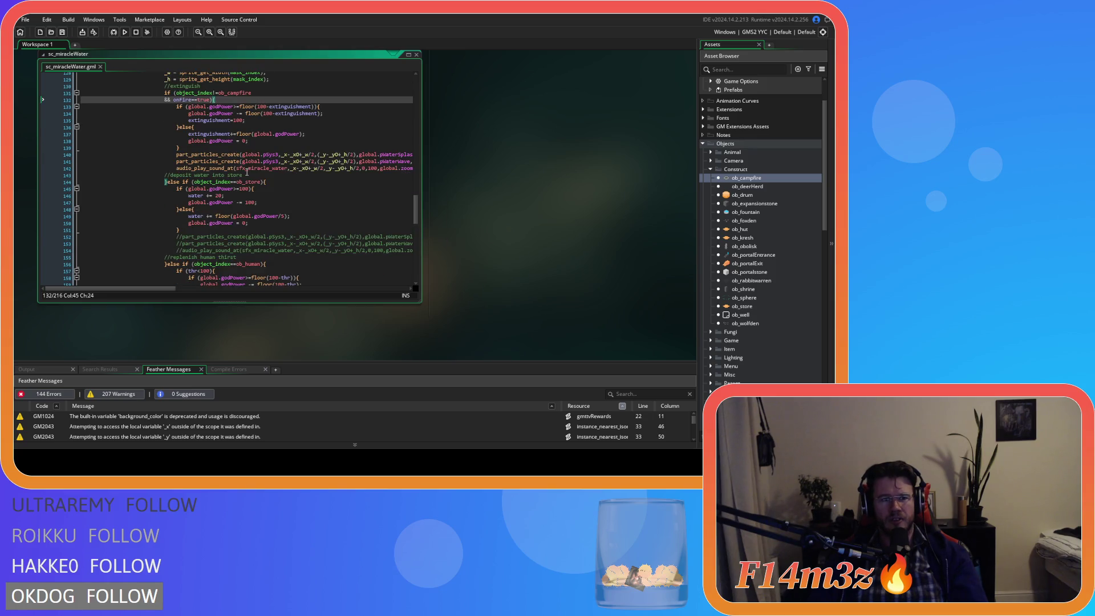
{"action": "left_click_drag", "start_coordinate": [216, 181], "coordinate": [255, 181]}
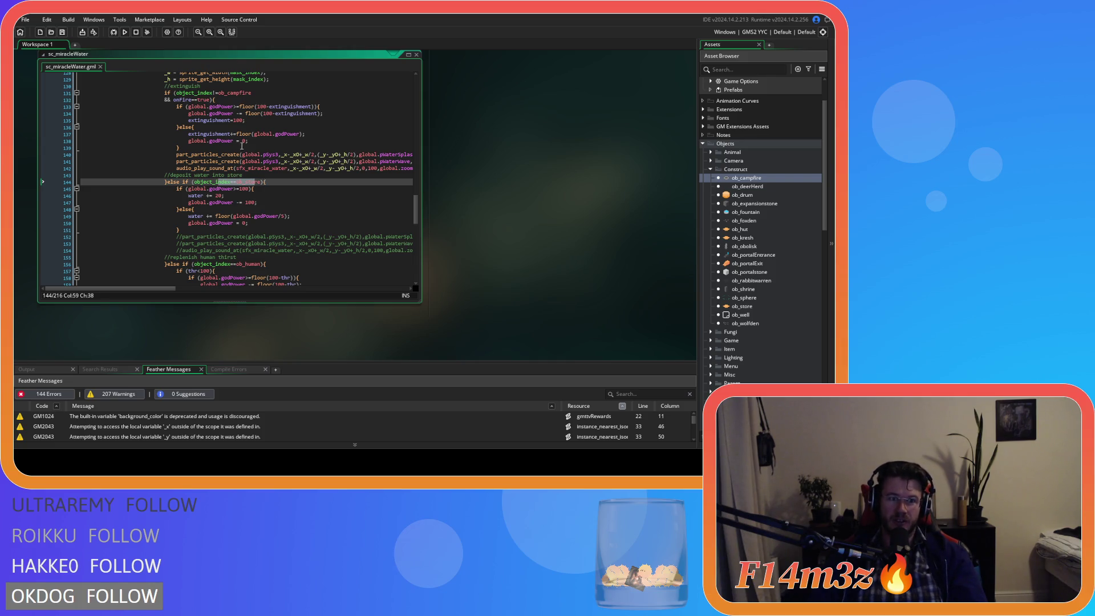
{"action": "scroll", "coordinate": [242, 146], "scroll_direction": "up", "scroll_amount": 1}
{"action": "left_click_drag", "start_coordinate": [183, 199], "coordinate": [267, 199]}
{"action": "scroll", "coordinate": [268, 203], "scroll_direction": "down", "scroll_amount": 4}
{"action": "left_click", "coordinate": [272, 213]}
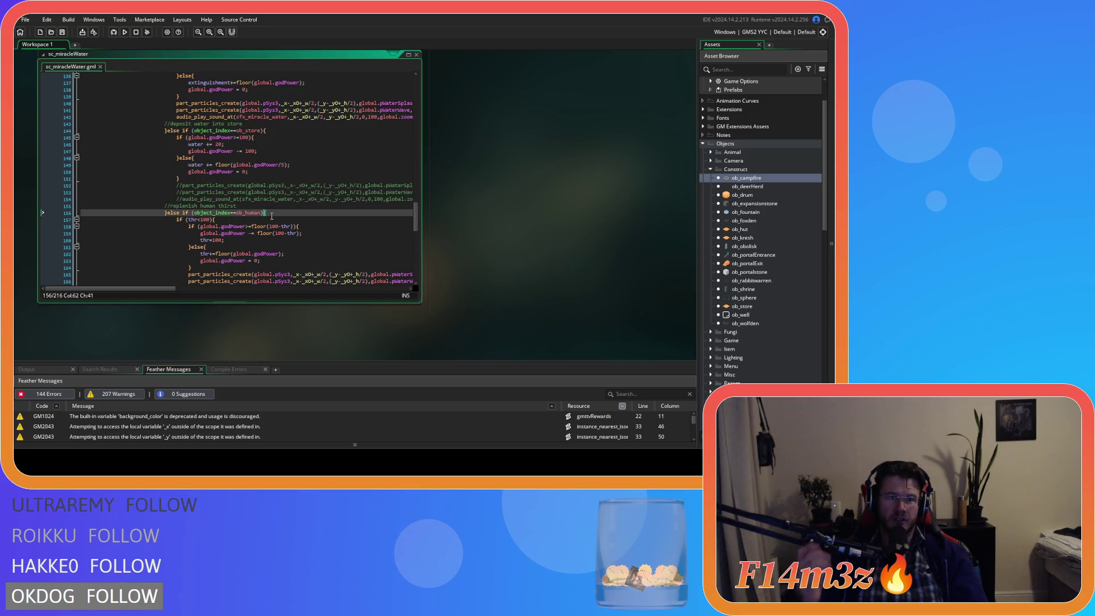
{"action": "scroll", "coordinate": [272, 215], "scroll_direction": "up", "scroll_amount": 8}
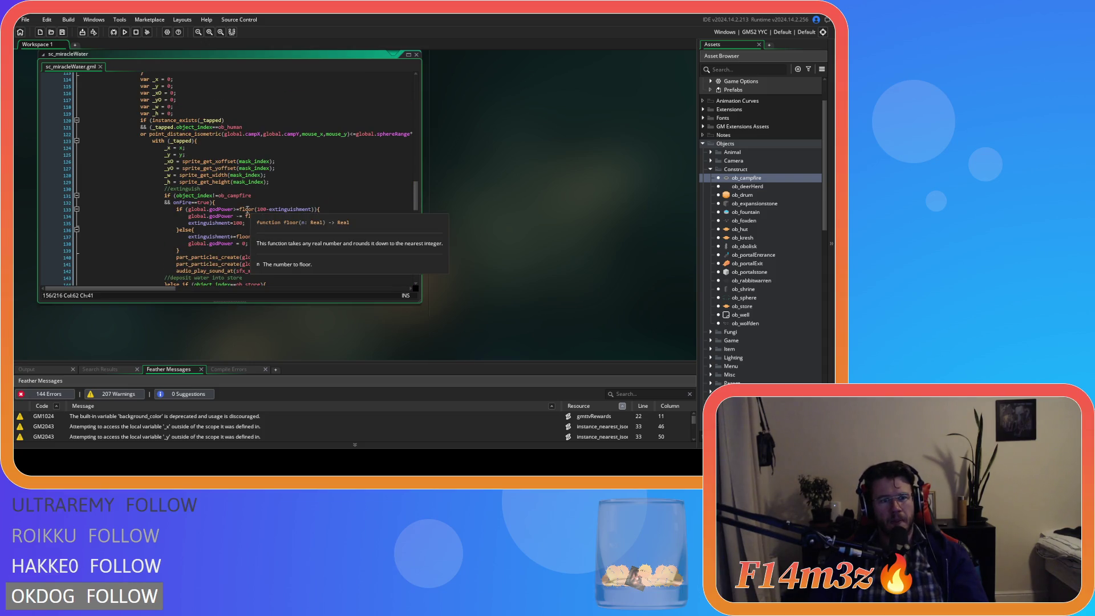
{"action": "left_click", "coordinate": [231, 203]}
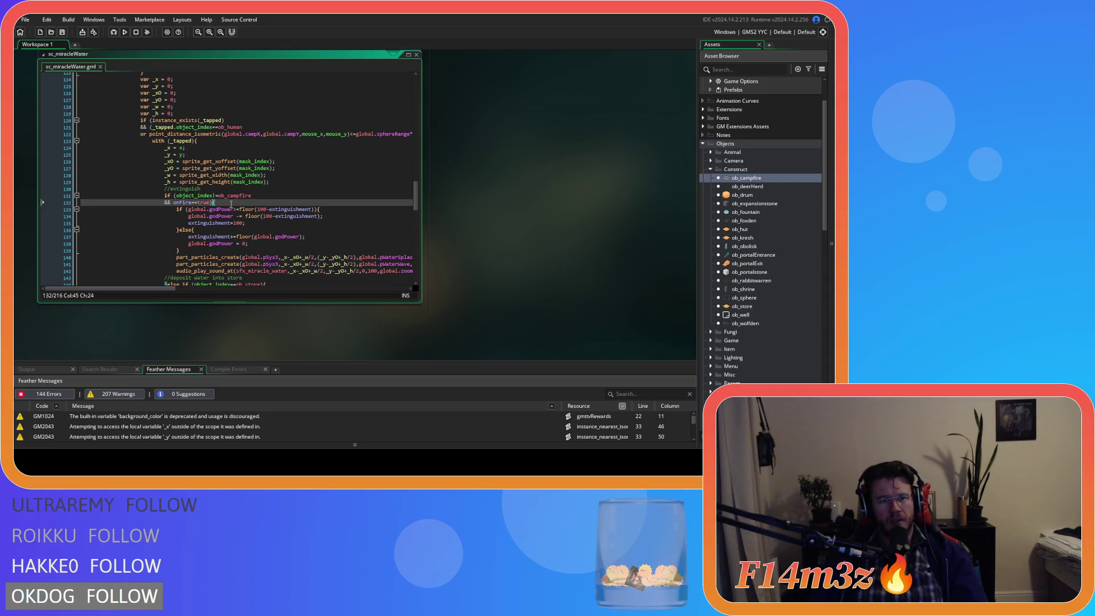
{"action": "scroll", "coordinate": [231, 203], "scroll_direction": "down", "scroll_amount": 3}
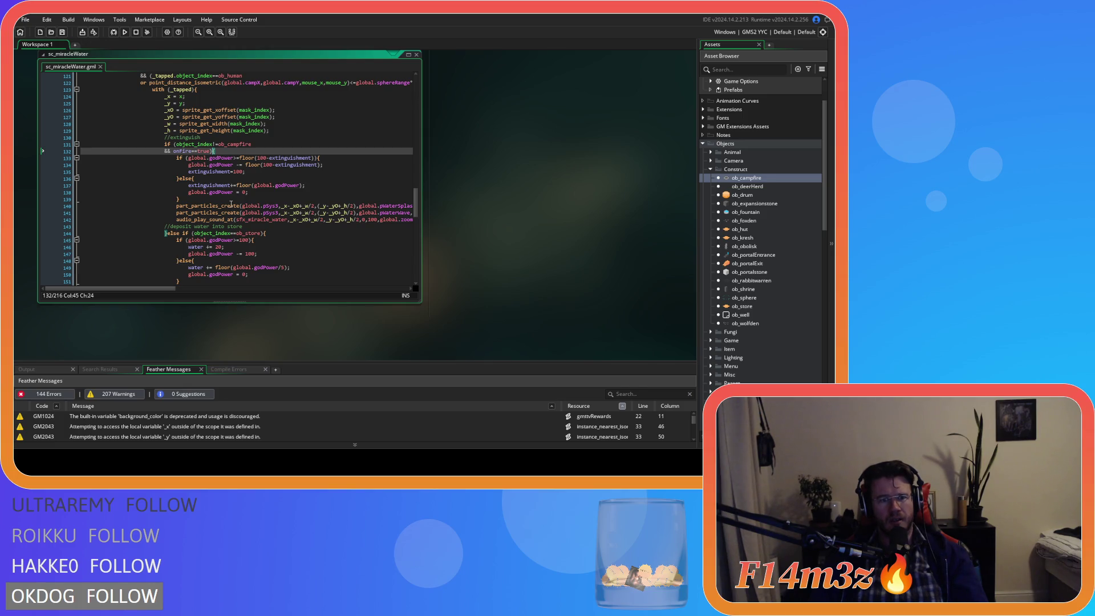
{"action": "left_click_drag", "start_coordinate": [173, 151], "coordinate": [210, 155]}
{"action": "type", "text": ")"}
{"action": "left_click_drag", "start_coordinate": [216, 158], "coordinate": [222, 225]}
{"action": "left_click", "coordinate": [218, 196]}
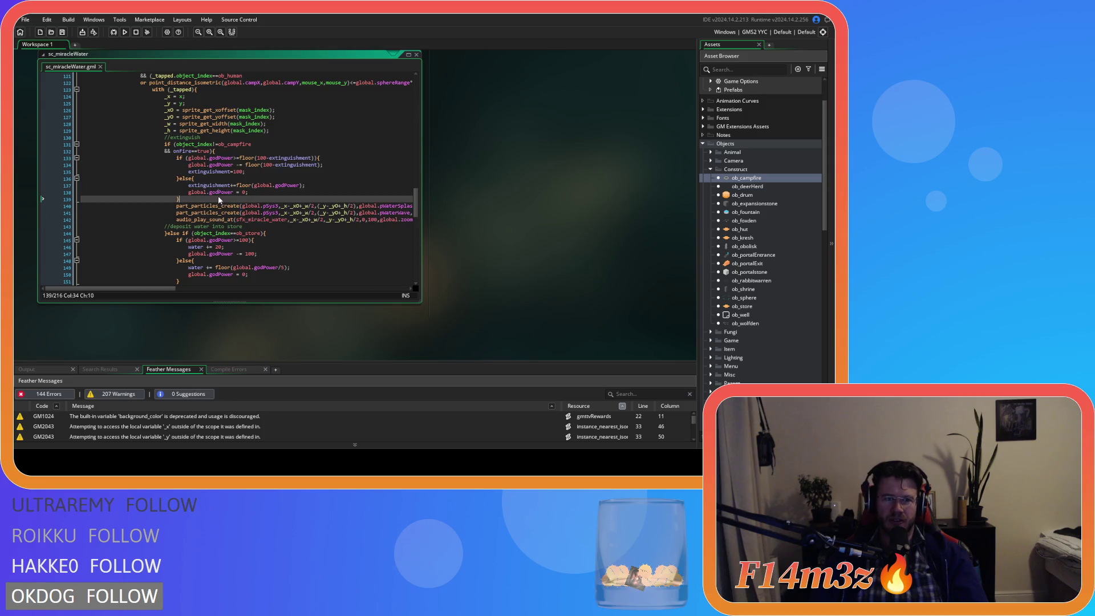
{"action": "left_click", "coordinate": [217, 144]}
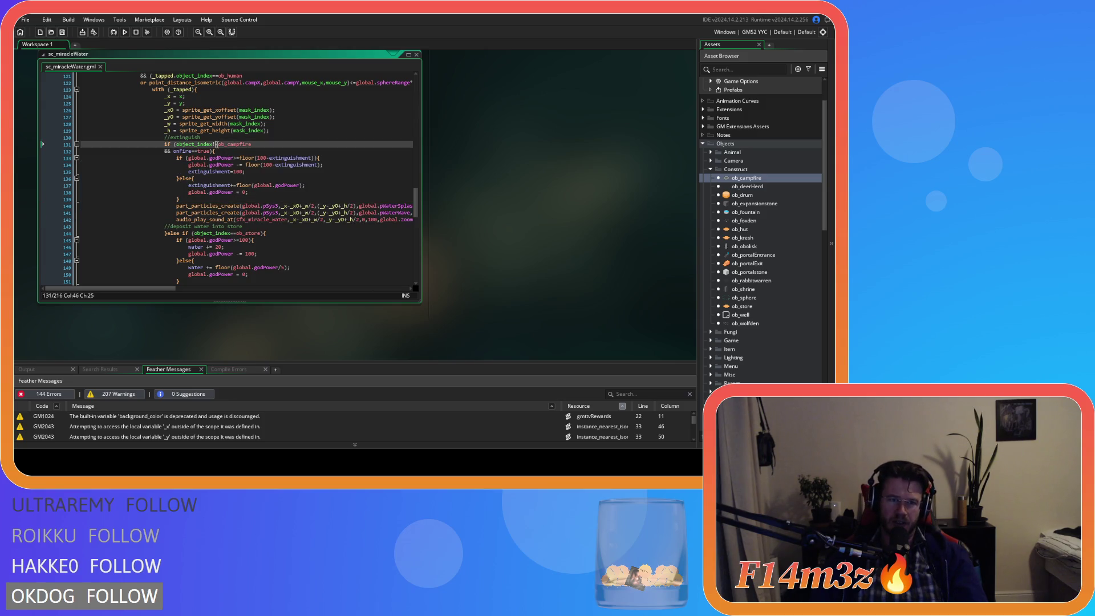
{"action": "left_click", "coordinate": [251, 145], "text": "shift"}
{"action": "scroll", "coordinate": [258, 139], "scroll_direction": "down", "scroll_amount": 2}
{"action": "left_click", "coordinate": [225, 100]}
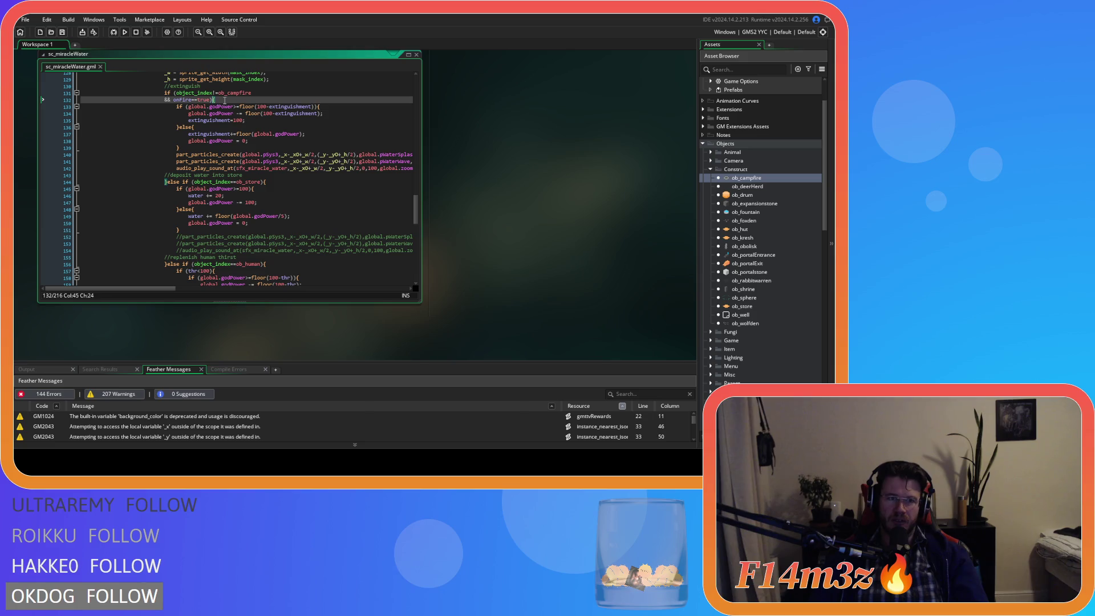
{"action": "left_click", "coordinate": [281, 183]}
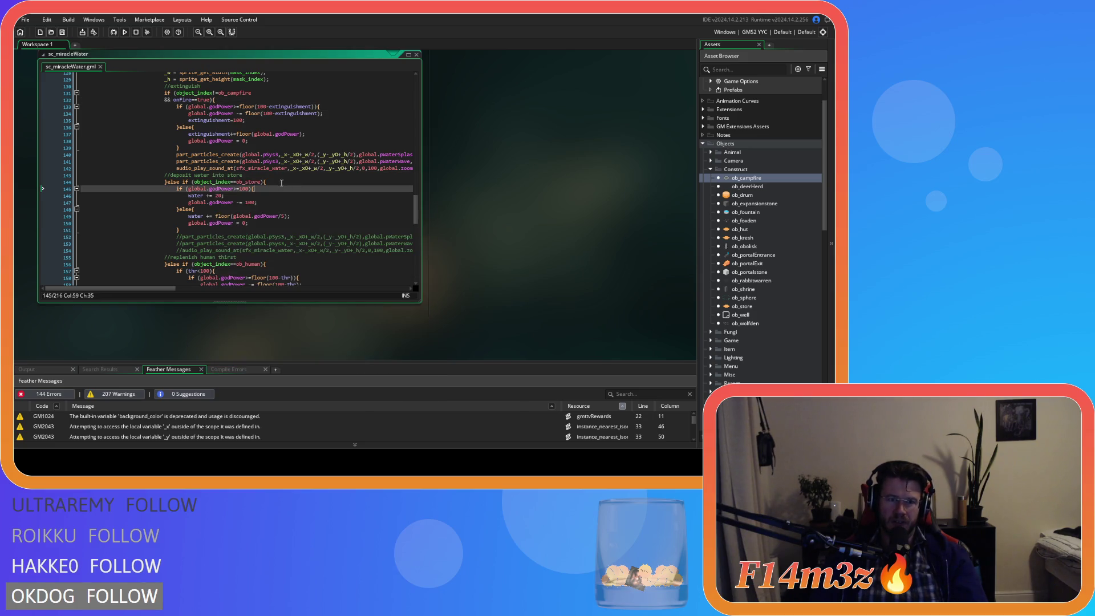
{"action": "key", "text": "Left"}
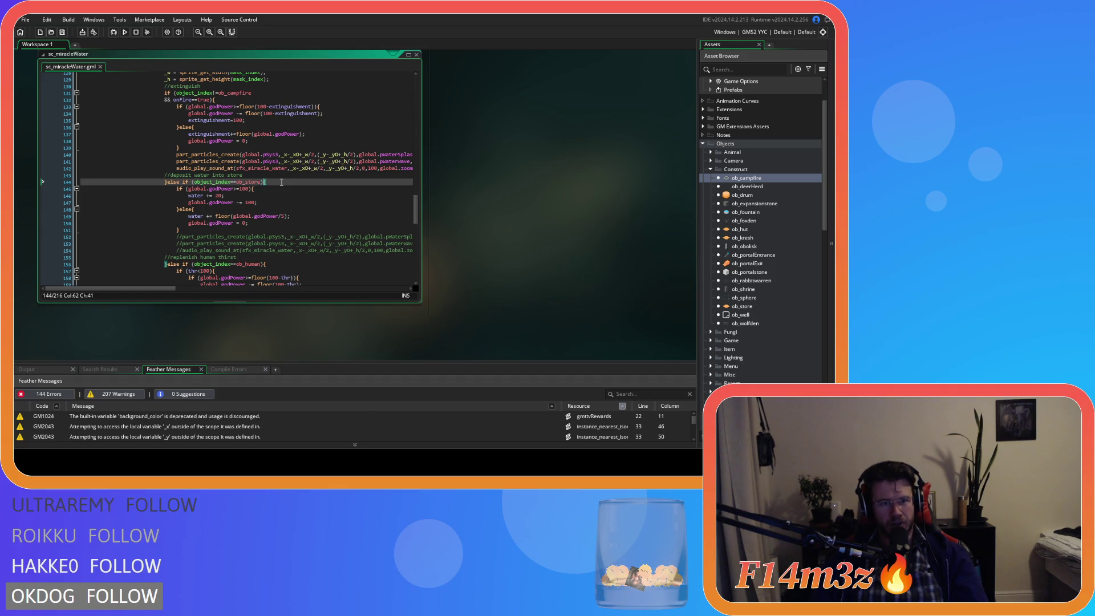
{"action": "scroll", "coordinate": [282, 182], "scroll_direction": "up", "scroll_amount": 2}
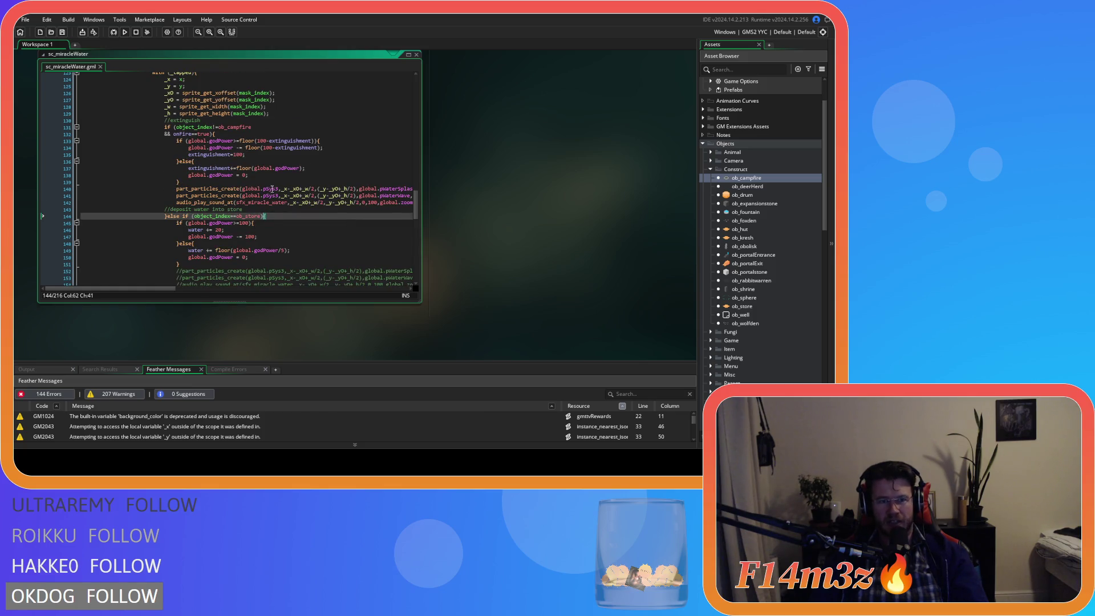
{"action": "key", "text": "Left"}
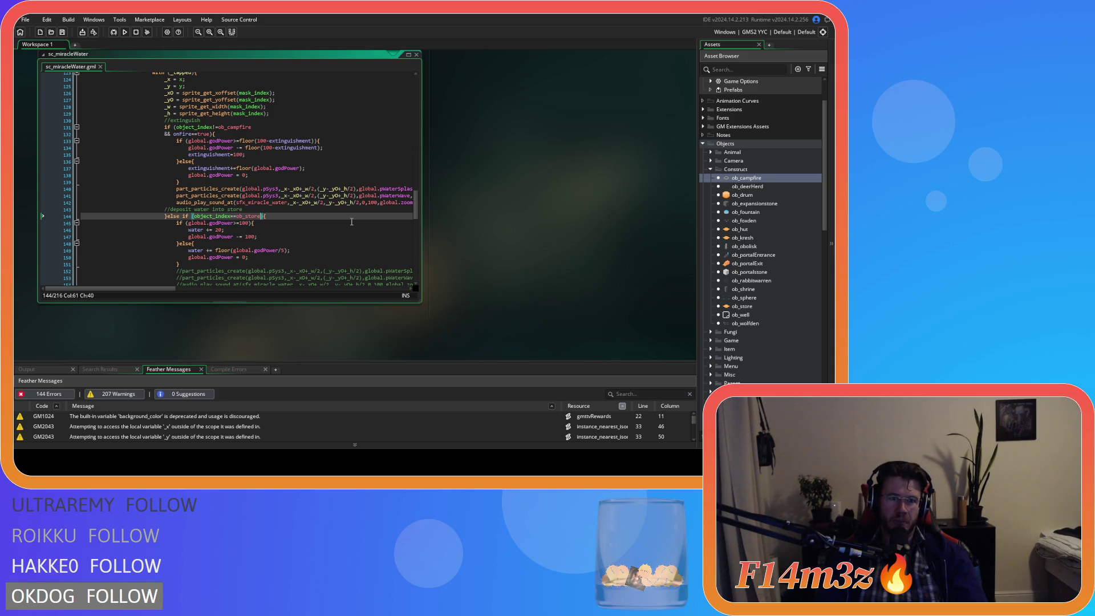
{"action": "key", "text": "Return"}
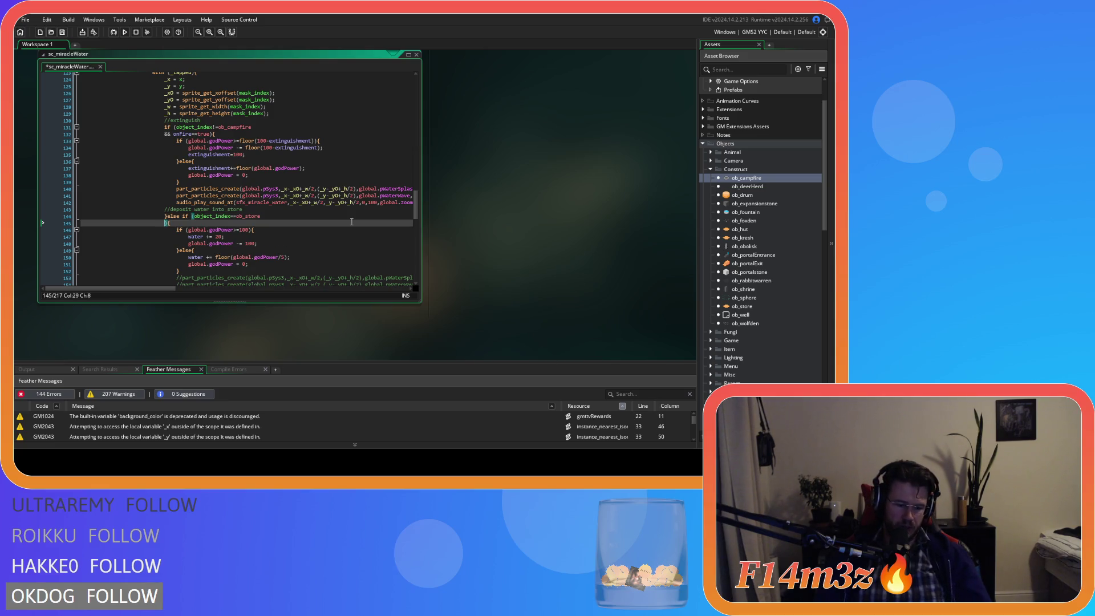
Step: Append '&& stage>=2' to the ob_store deposit condition on line 144 and save
{"action": "type", "text": "&& sta"}
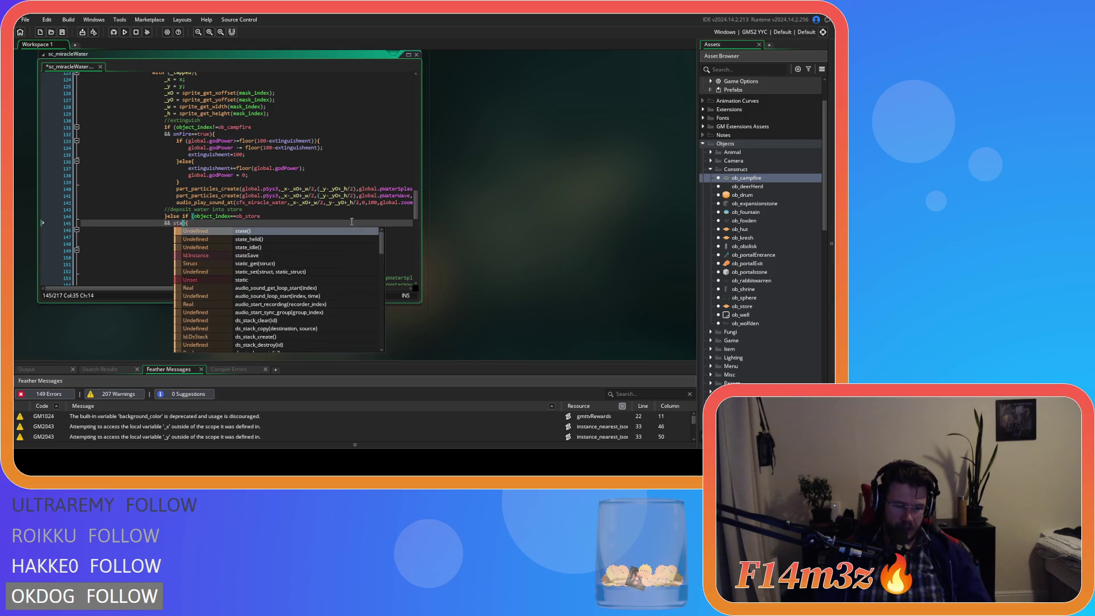
{"action": "type", "text": "ge>"}
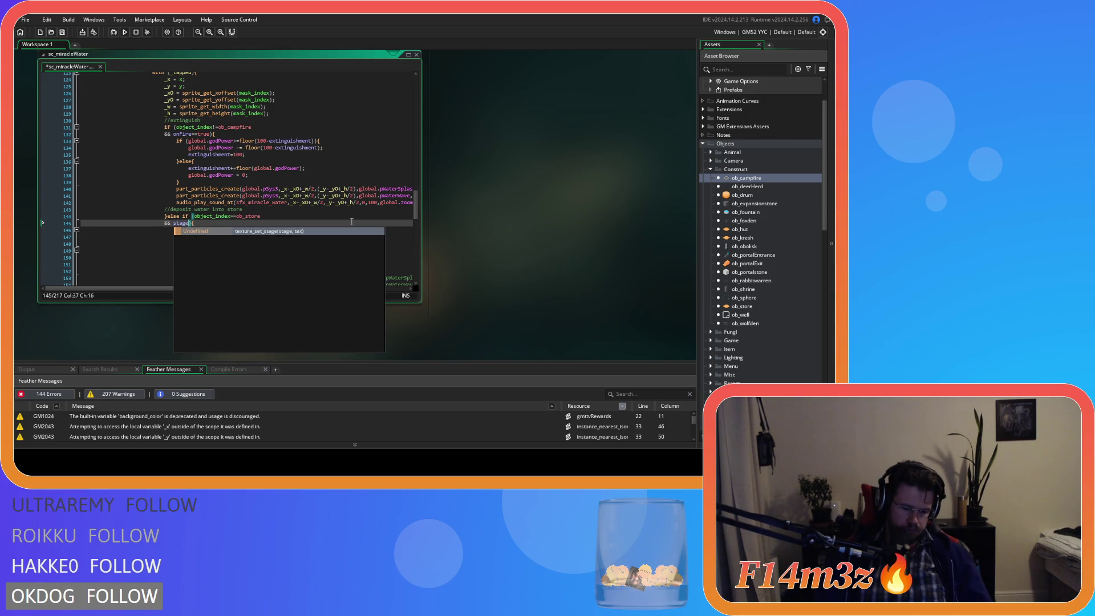
{"action": "type", "text": "=2"}
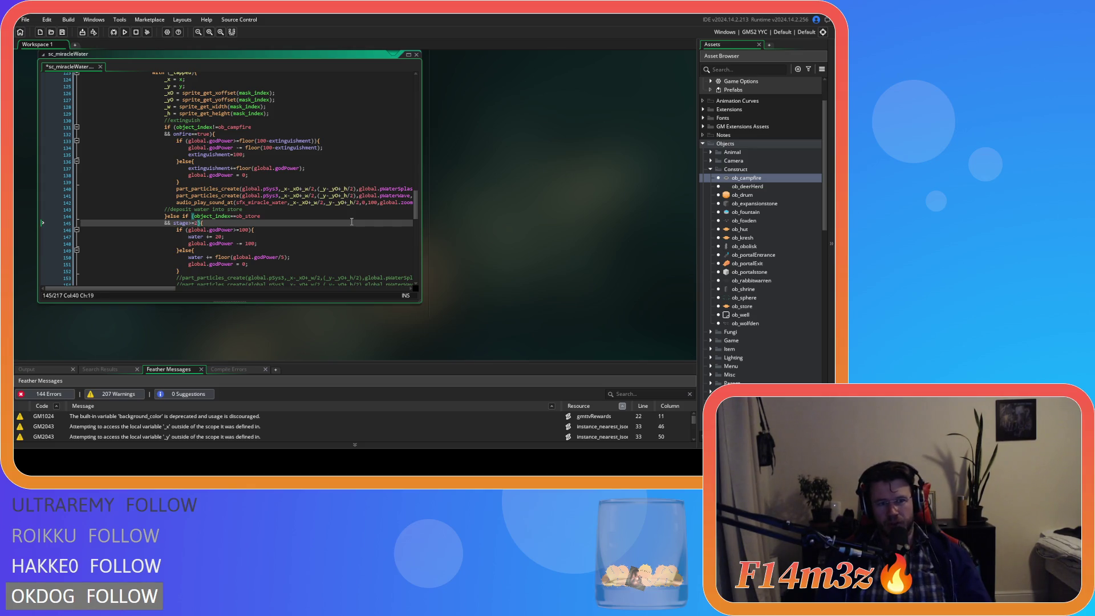
{"action": "key", "text": "ctrl+s"}
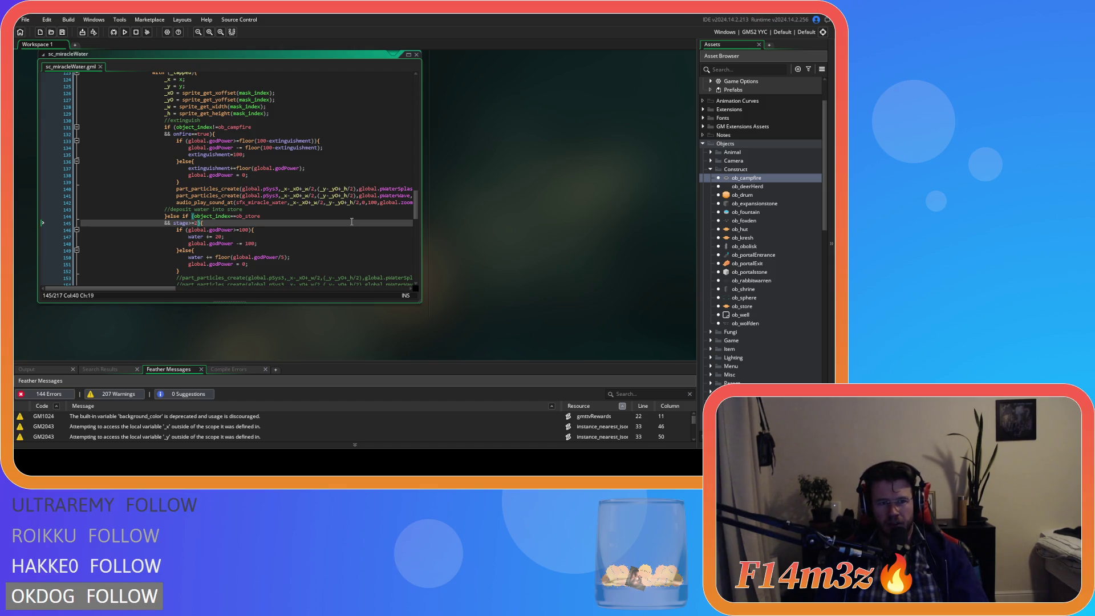
{"action": "key", "text": "Right"}
{"action": "key", "text": "Left"}
{"action": "key", "text": "Left"}
{"action": "key", "text": "Left"}
{"action": "key", "text": "Right"}
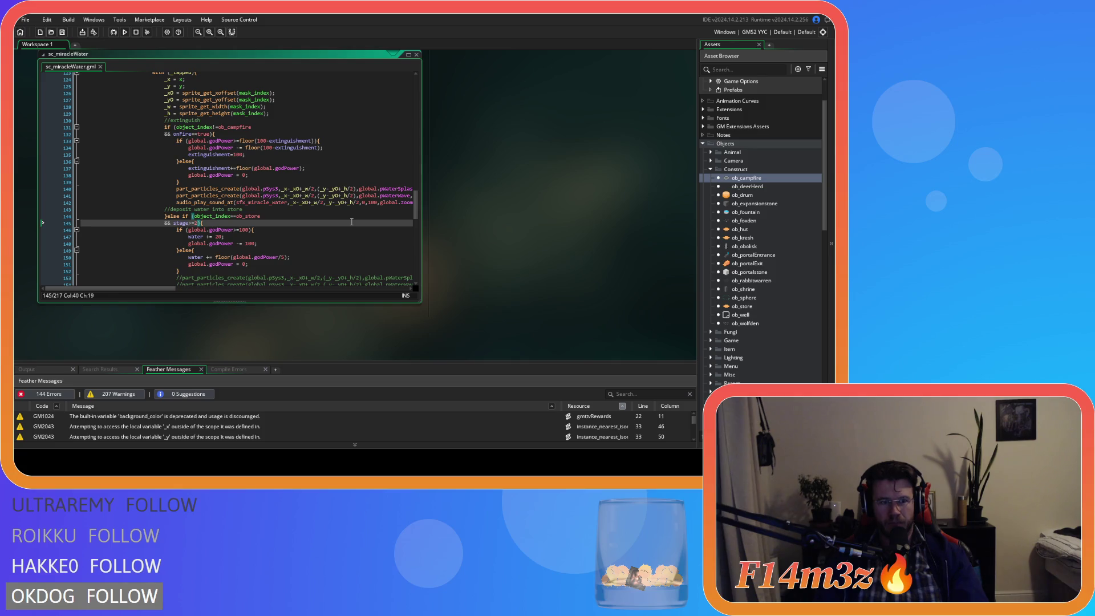
{"action": "key", "text": "Down"}
{"action": "key", "text": "Down"}
{"action": "key", "text": "Home"}
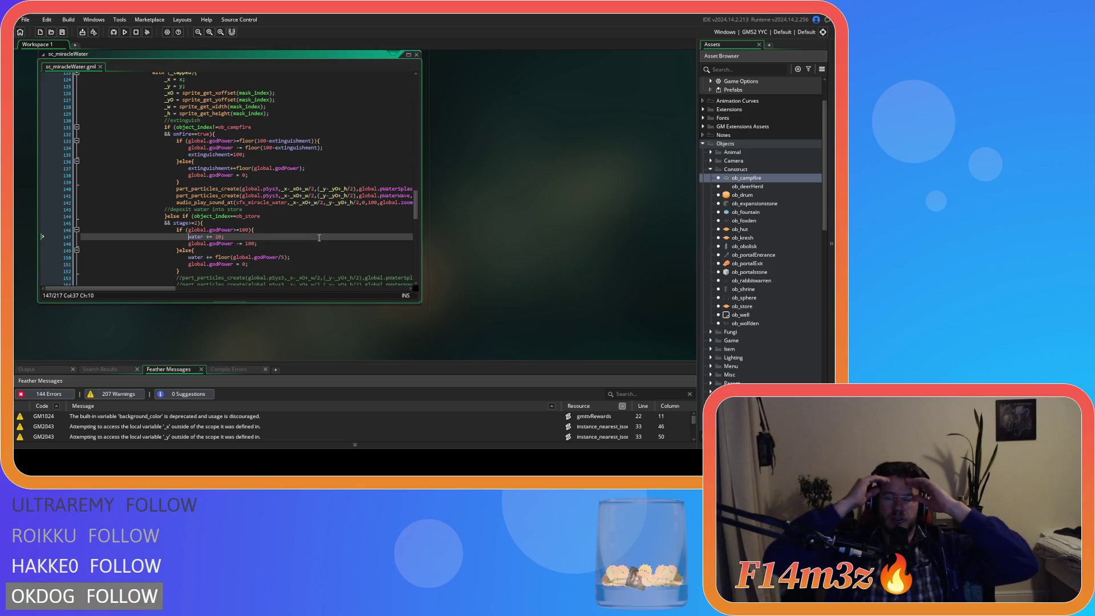
Step: In ob_human's Create event, find state_fetchwater and copy its water item array_push line
{"action": "left_click", "coordinate": [711, 152]}
{"action": "left_click", "coordinate": [719, 161]}
{"action": "double_click", "coordinate": [747, 169]}
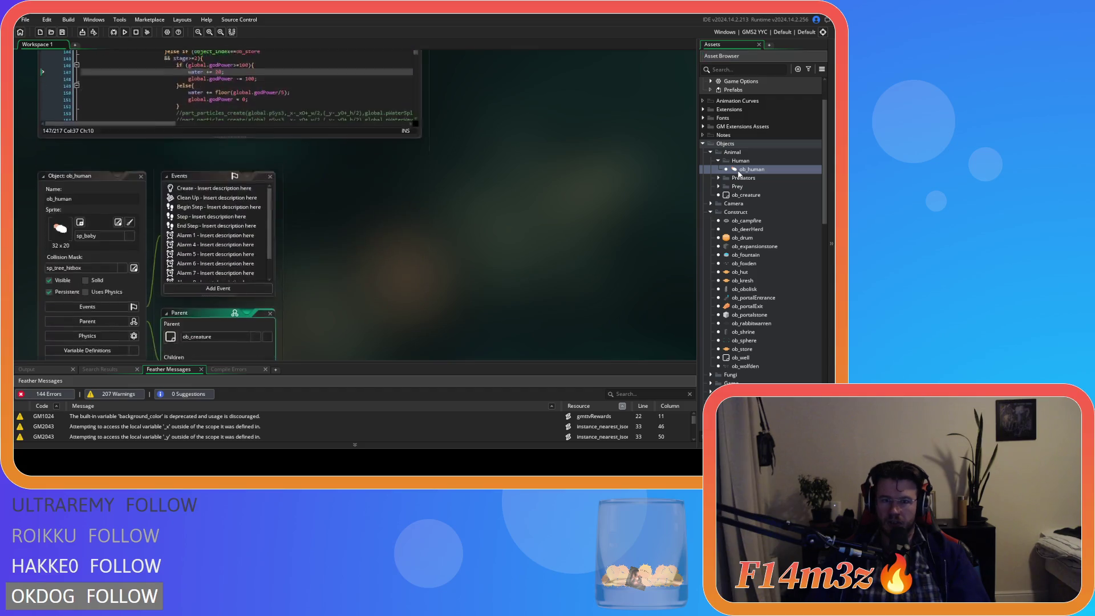
{"action": "left_click", "coordinate": [185, 98]}
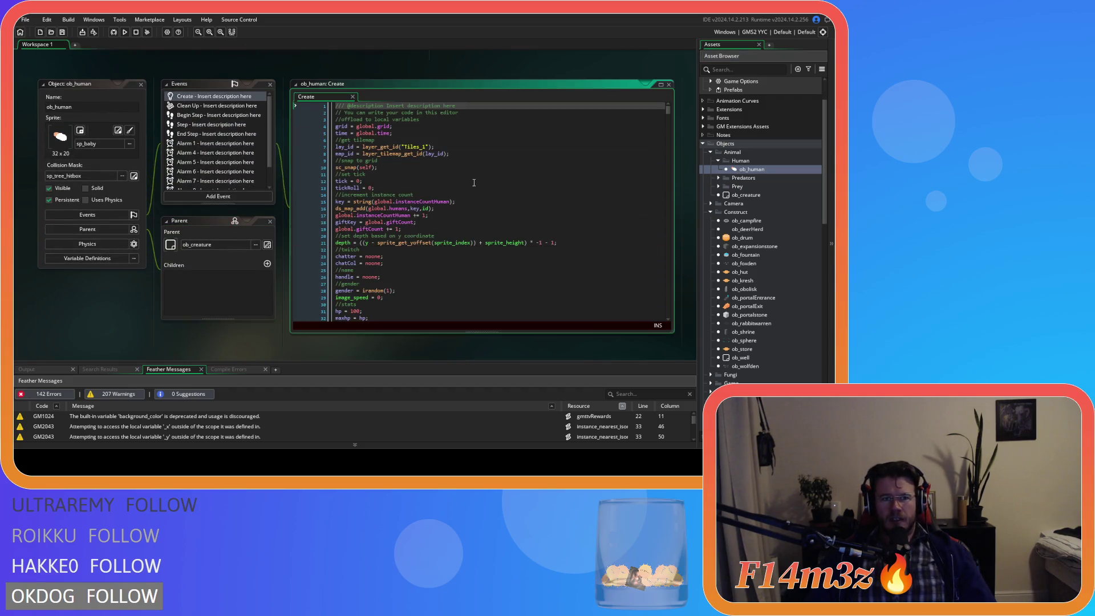
{"action": "key", "text": "ctrl+f"}
{"action": "type", "text": "state"}
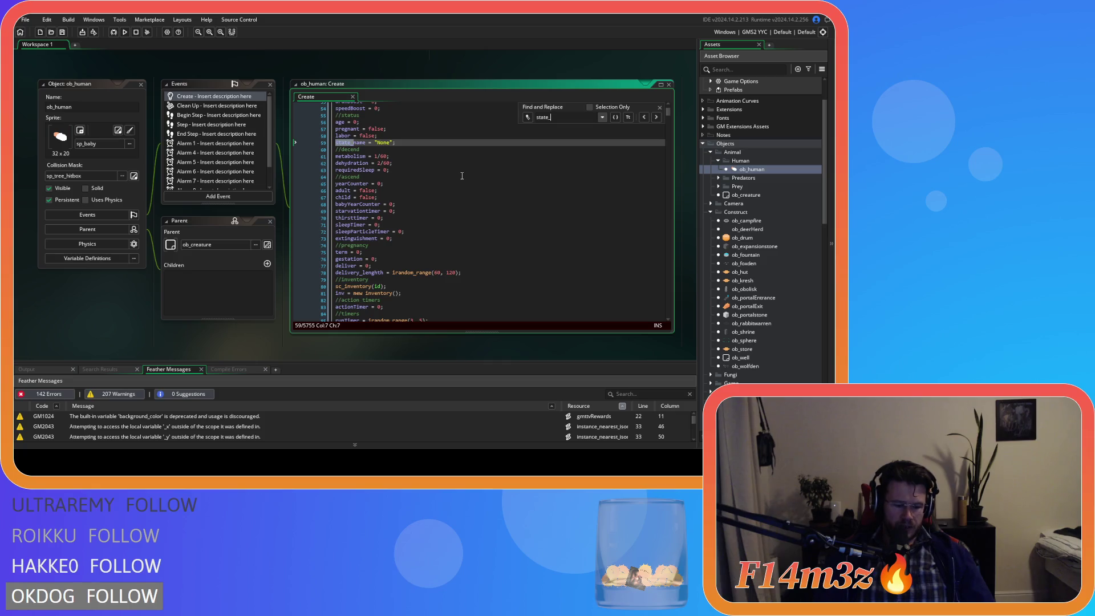
{"action": "type", "text": "_fetchwater"}
{"action": "scroll", "coordinate": [463, 212], "scroll_direction": "down", "scroll_amount": 7}
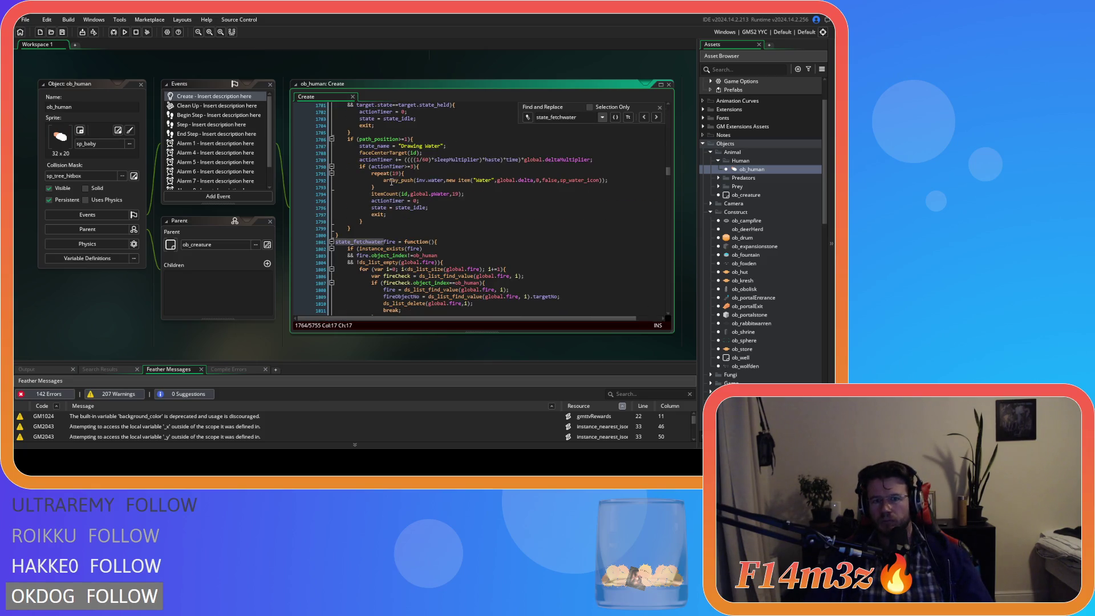
{"action": "left_click_drag", "start_coordinate": [382, 180], "coordinate": [610, 182]}
{"action": "key", "text": "ctrl+c"}
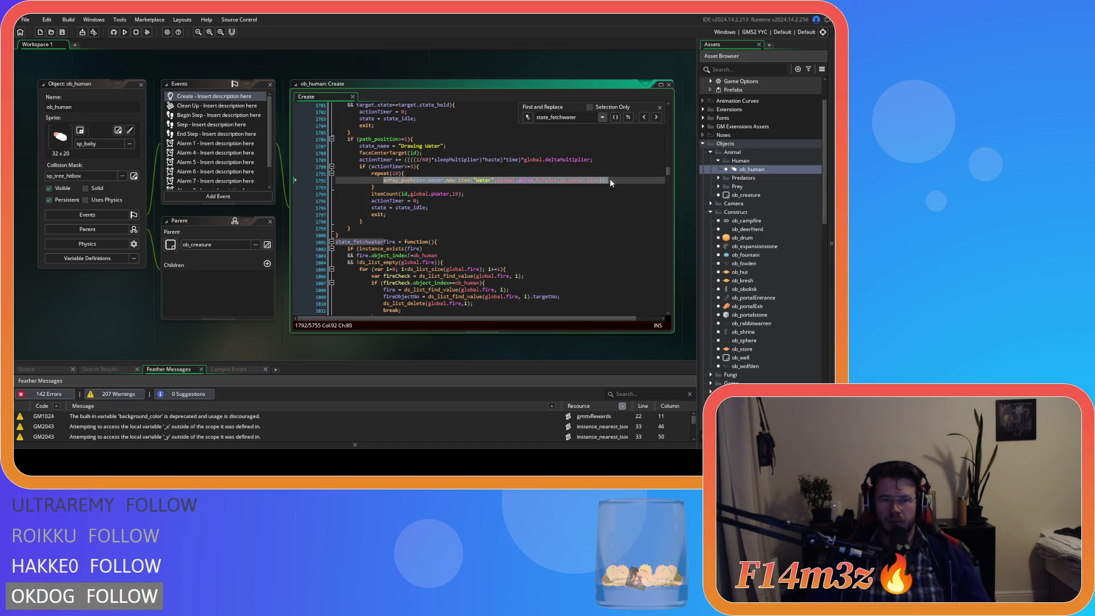
{"action": "left_click", "coordinate": [660, 107]}
{"action": "left_click", "coordinate": [516, 188]}
{"action": "left_click", "coordinate": [420, 181]}
{"action": "left_click", "coordinate": [141, 85]}
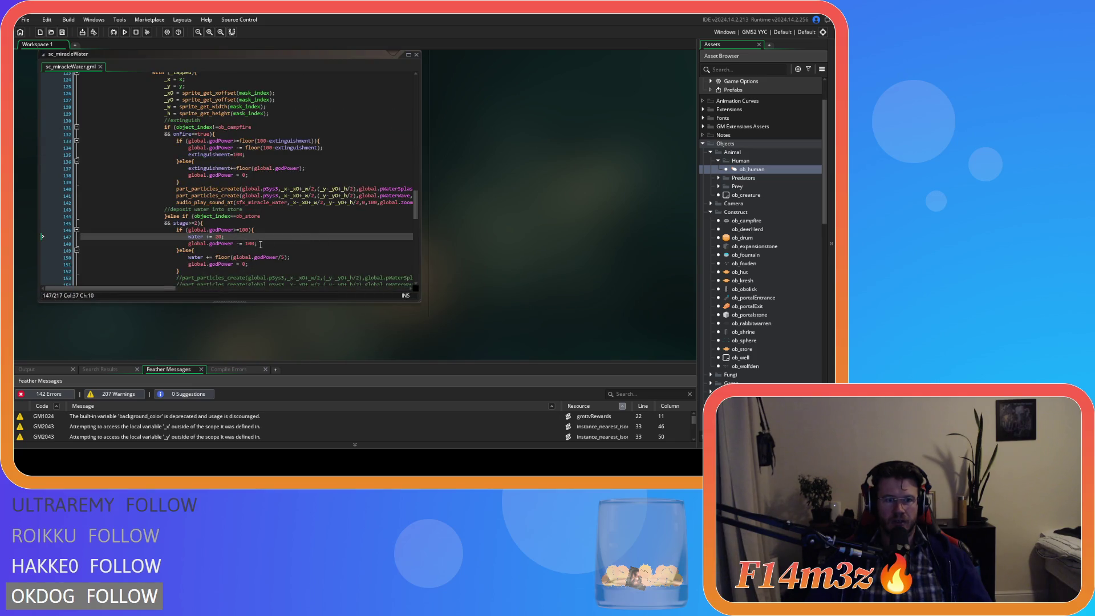
Step: Replace water += 20 with a repeat(20){ block containing the pasted array_push line
{"action": "left_click", "coordinate": [237, 237]}
{"action": "left_click_drag", "start_coordinate": [237, 238], "coordinate": [188, 237]}
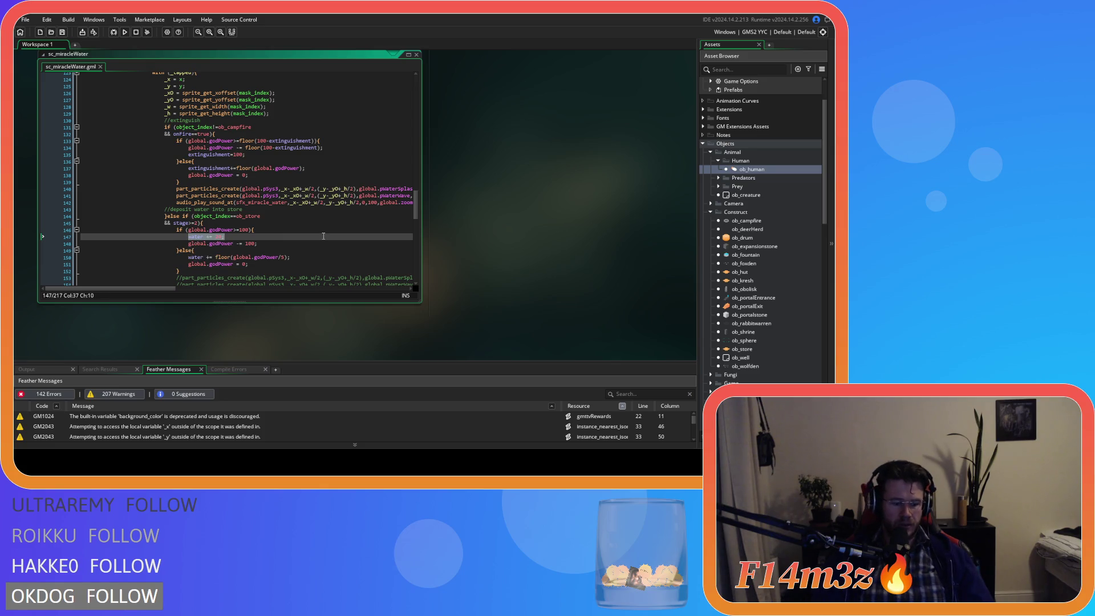
{"action": "type", "text": "repeat(20)"}
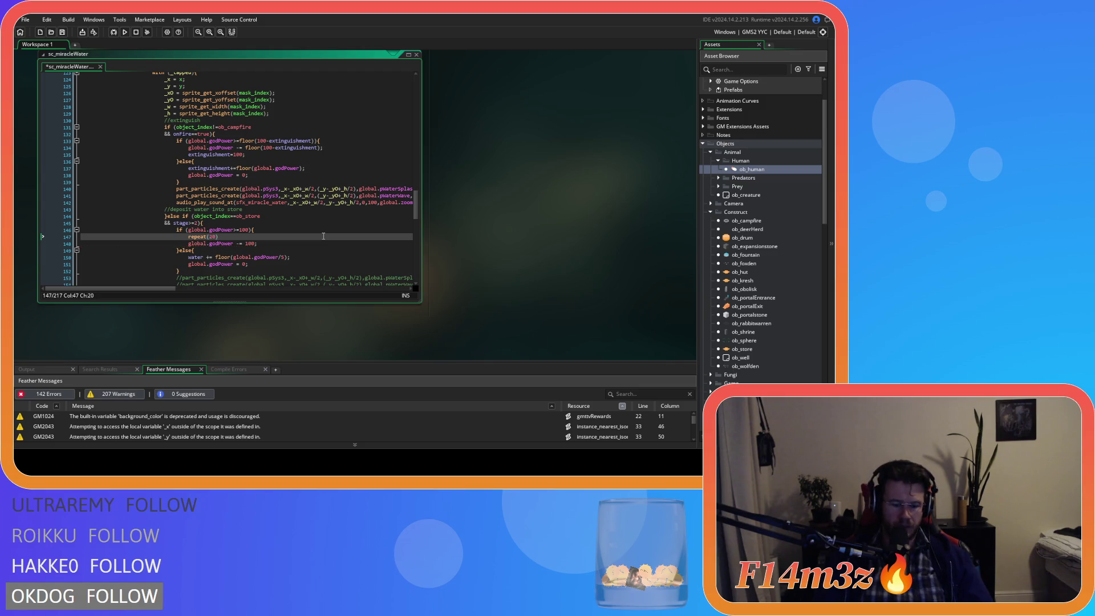
{"action": "type", "text": "{"}
{"action": "key", "text": "Return"}
{"action": "key", "text": "Return"}
{"action": "key", "text": "Up"}
{"action": "key", "text": "ctrl+v"}
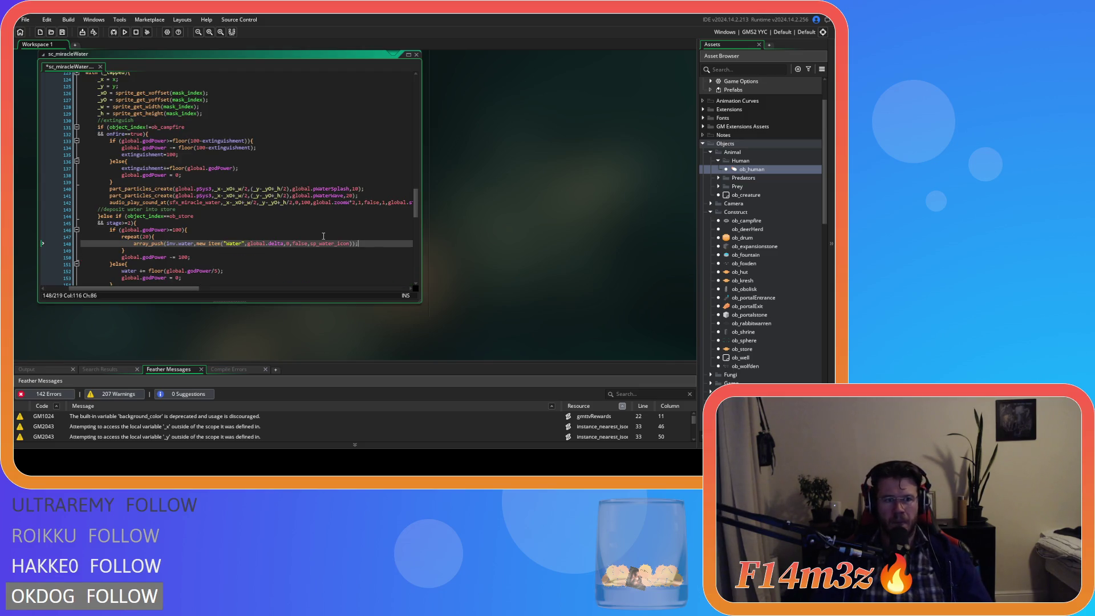
Step: Check the array_push(inv.water, new item("water", ...)) arguments and save sc_miracleWater
{"action": "left_click", "coordinate": [170, 243]}
{"action": "key", "text": "Left"}
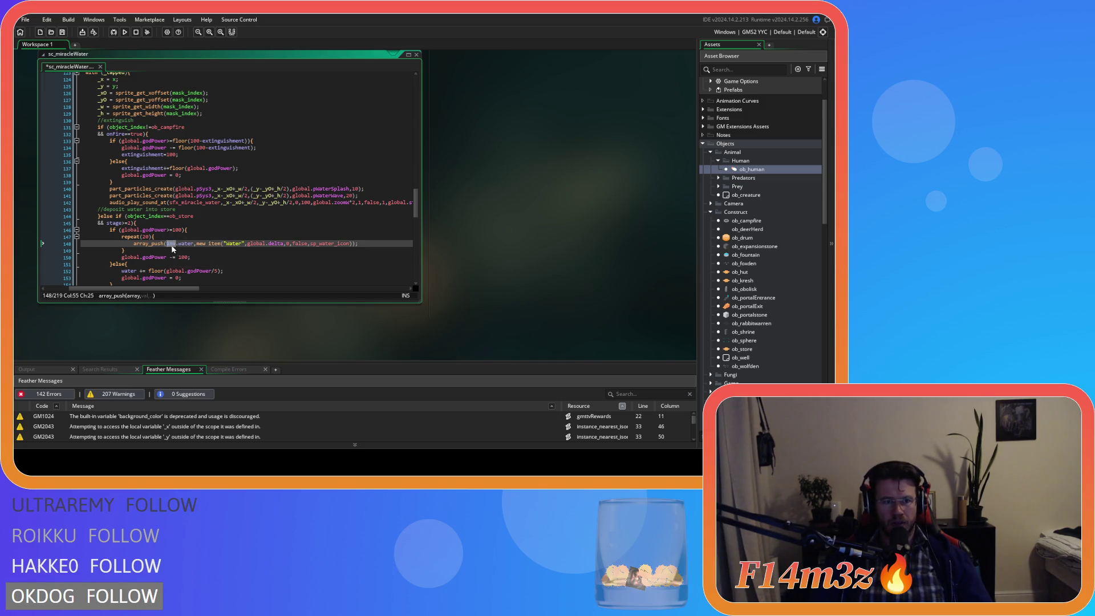
{"action": "type", "text": "ob_store"}
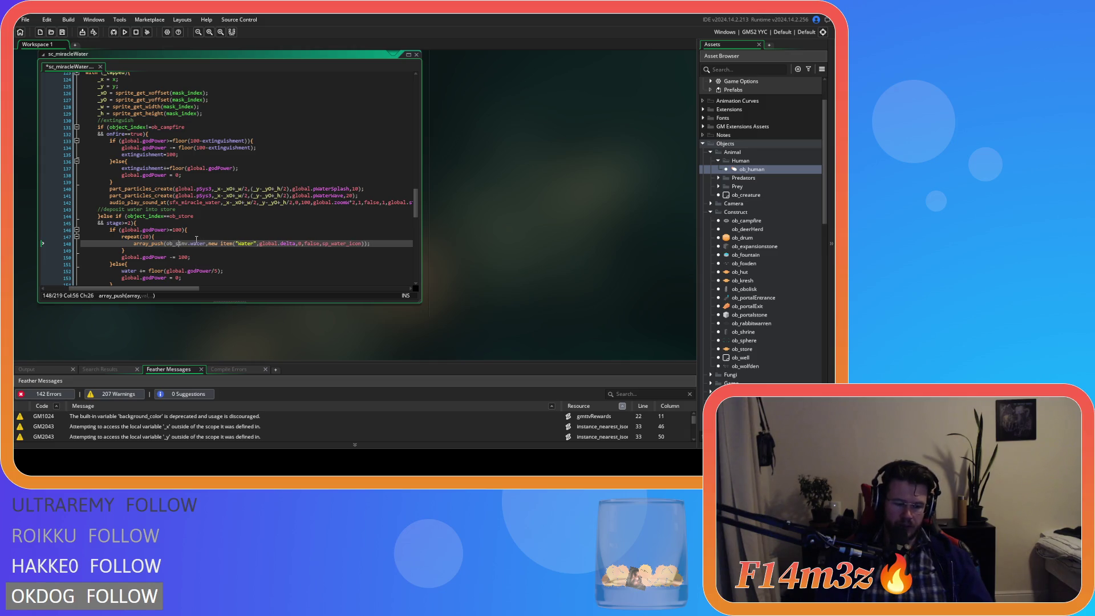
{"action": "key", "text": "BackSpace"}
{"action": "key", "text": "BackSpace"}
{"action": "key", "text": "BackSpace"}
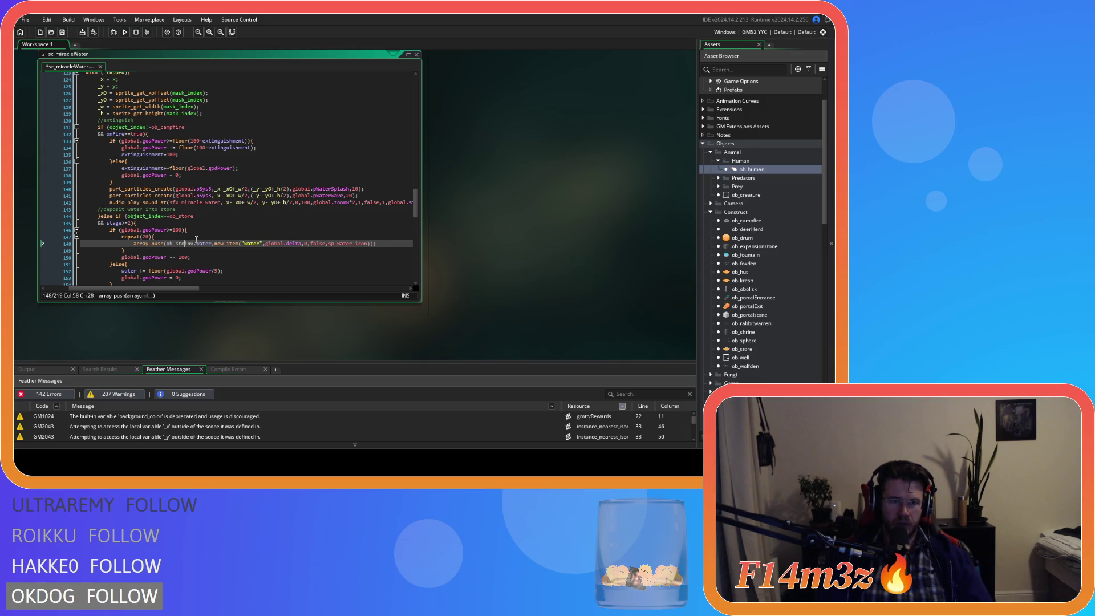
{"action": "key", "text": "BackSpace"}
{"action": "type", "text": "inv"}
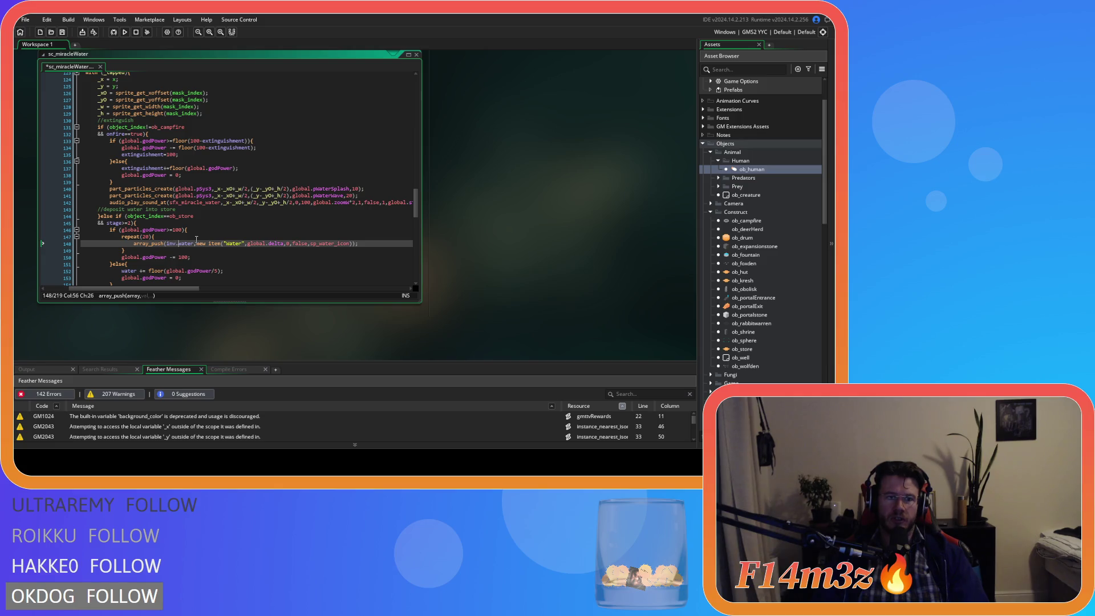
{"action": "key", "text": "Right"}
{"action": "key", "text": "Right"}
{"action": "key", "text": "Right"}
{"action": "key", "text": "Right"}
{"action": "key", "text": "Right"}
{"action": "key", "text": "Right"}
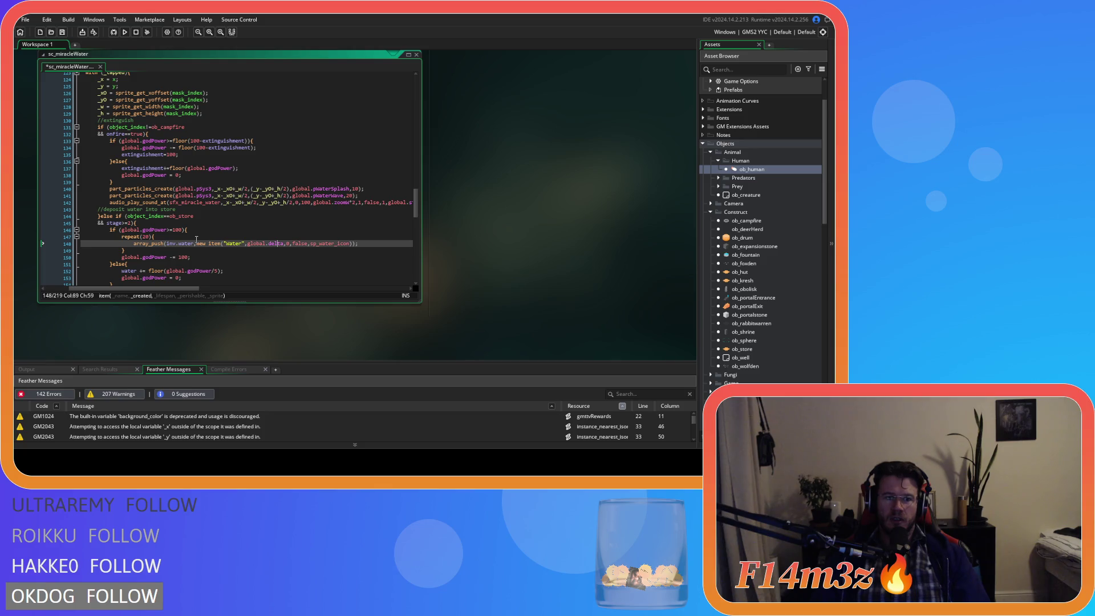
{"action": "key", "text": "Right"}
{"action": "key", "text": "Right"}
{"action": "key", "text": "Right"}
{"action": "key", "text": "Right"}
{"action": "key", "text": "Right"}
{"action": "key", "text": "Right"}
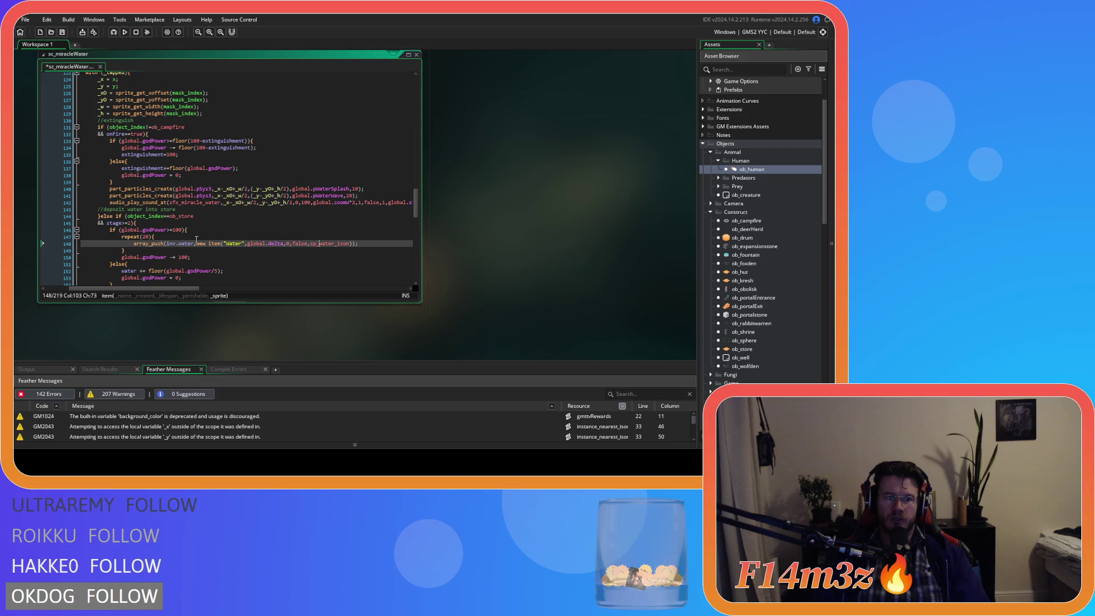
{"action": "key", "text": "Right"}
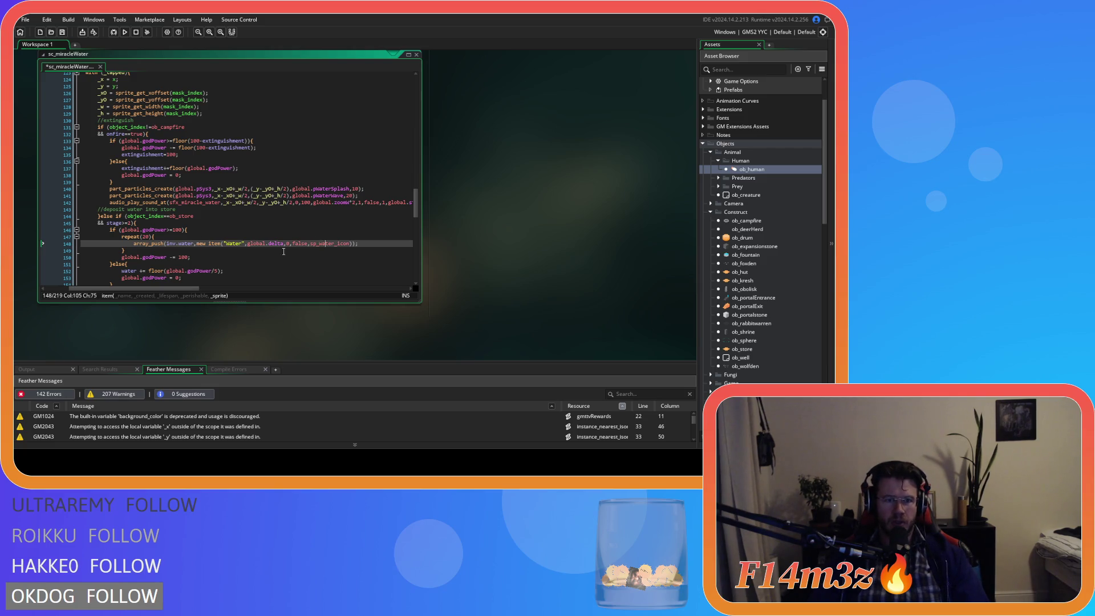
{"action": "key", "text": "End"}
{"action": "key", "text": "ctrl+s"}
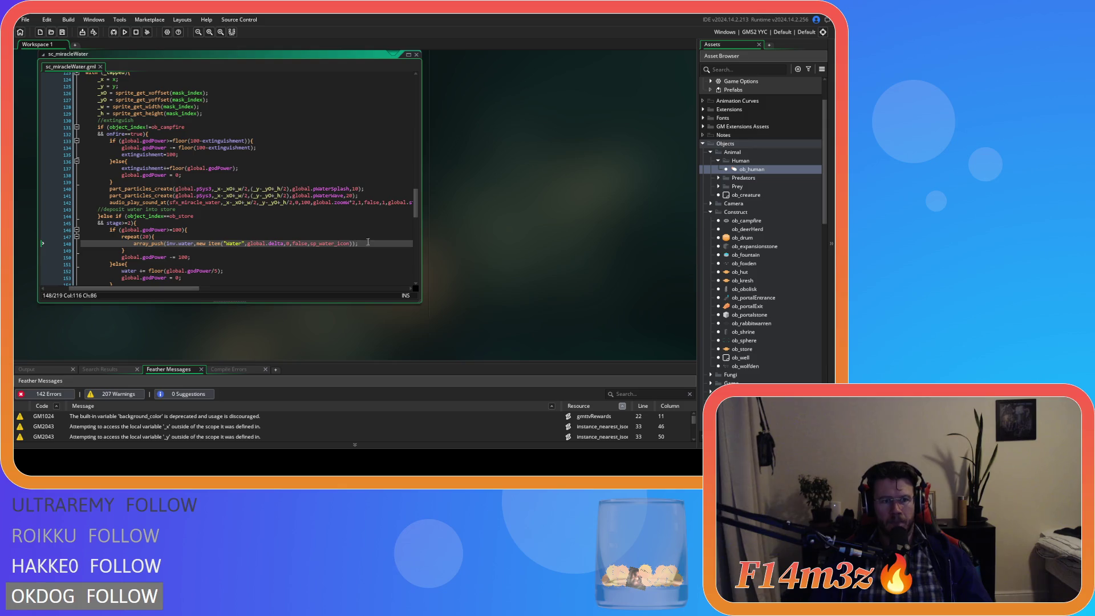
{"action": "scroll", "coordinate": [148, 288], "scroll_direction": "left", "scroll_amount": 2}
{"action": "scroll", "coordinate": [196, 209], "scroll_direction": "down", "scroll_amount": 3}
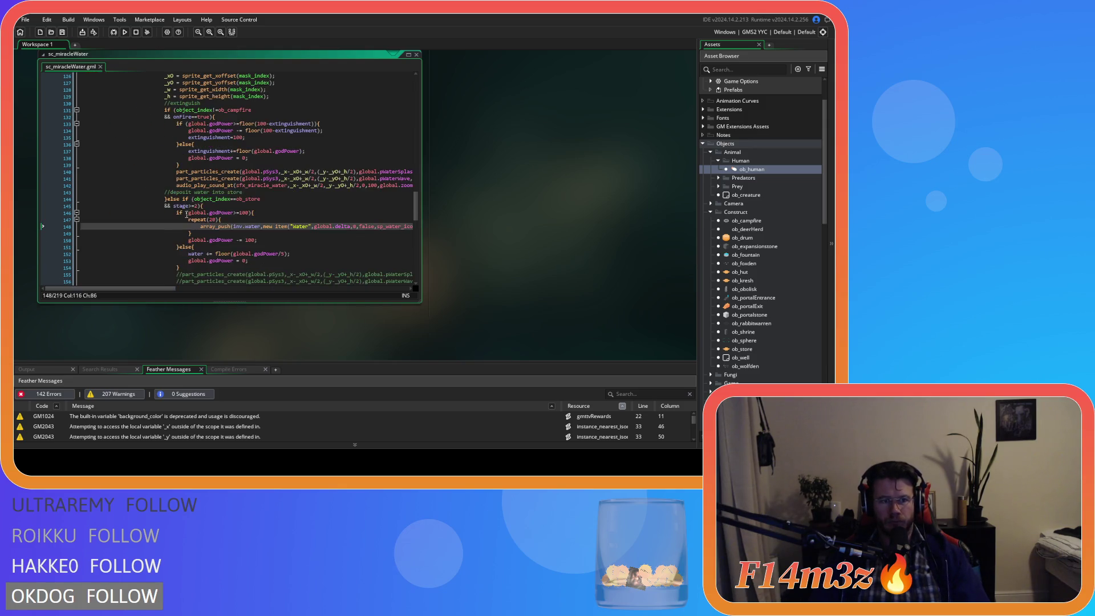
{"action": "key", "text": "Down"}
{"action": "key", "text": "Down"}
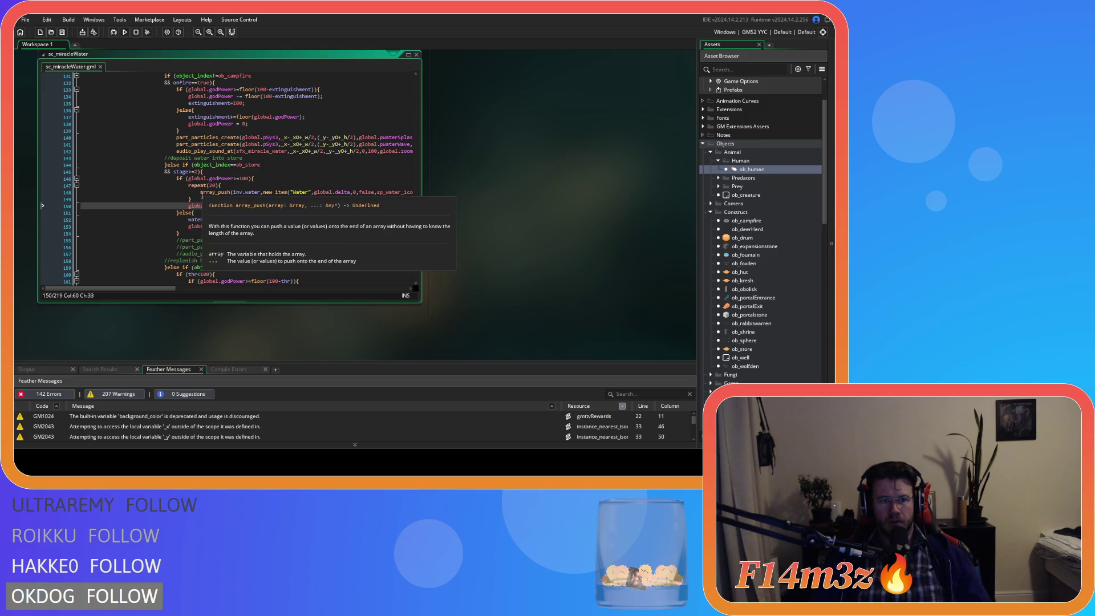
Step: Replace the water line with var amount = floor(global.godPower/5)
{"action": "left_click_drag", "start_coordinate": [234, 220], "coordinate": [278, 220]}
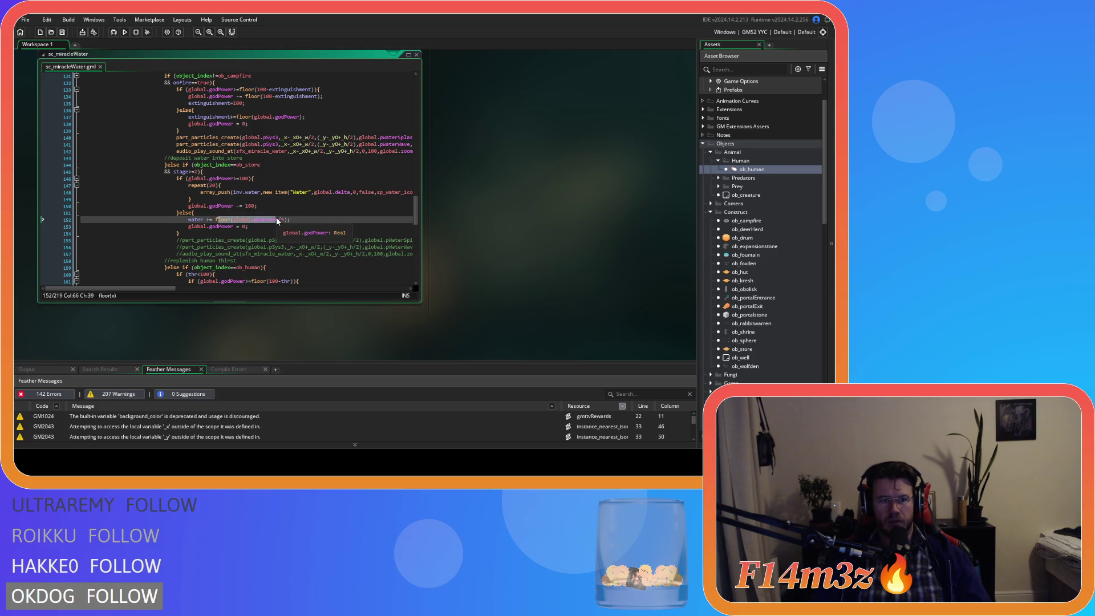
{"action": "left_click", "coordinate": [305, 220]}
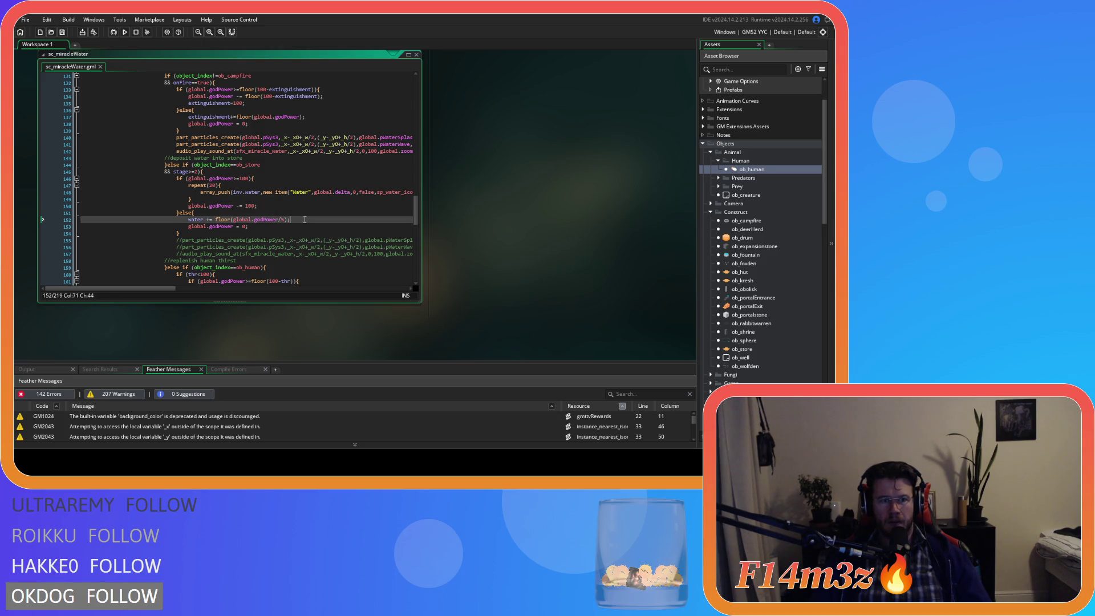
{"action": "double_click", "coordinate": [195, 220]}
{"action": "type", "text": "var amount"}
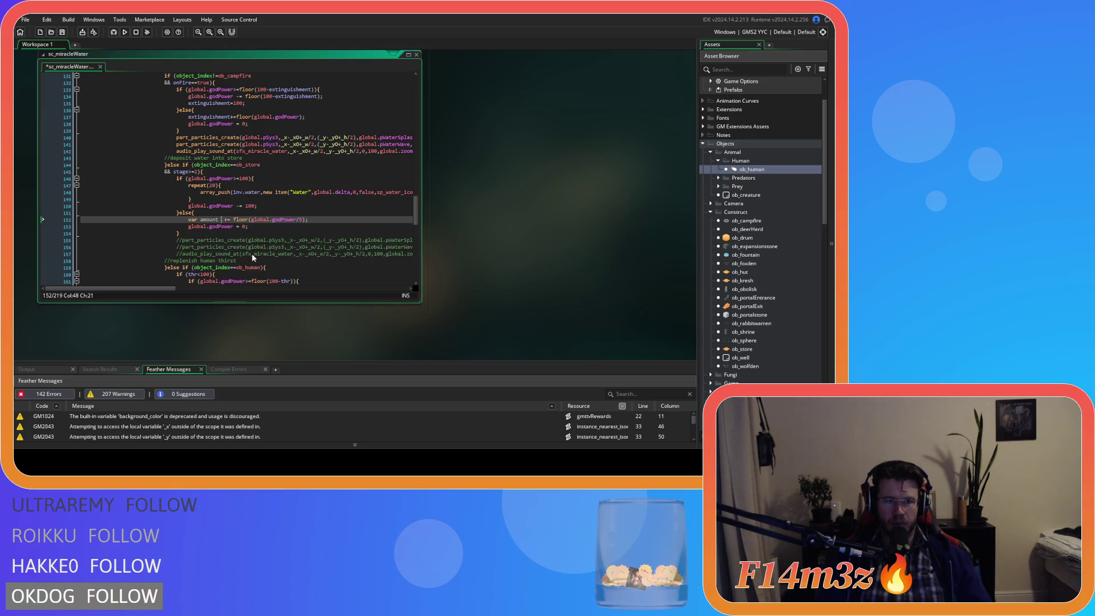
{"action": "key", "text": "Right"}
{"action": "key", "text": "Delete"}
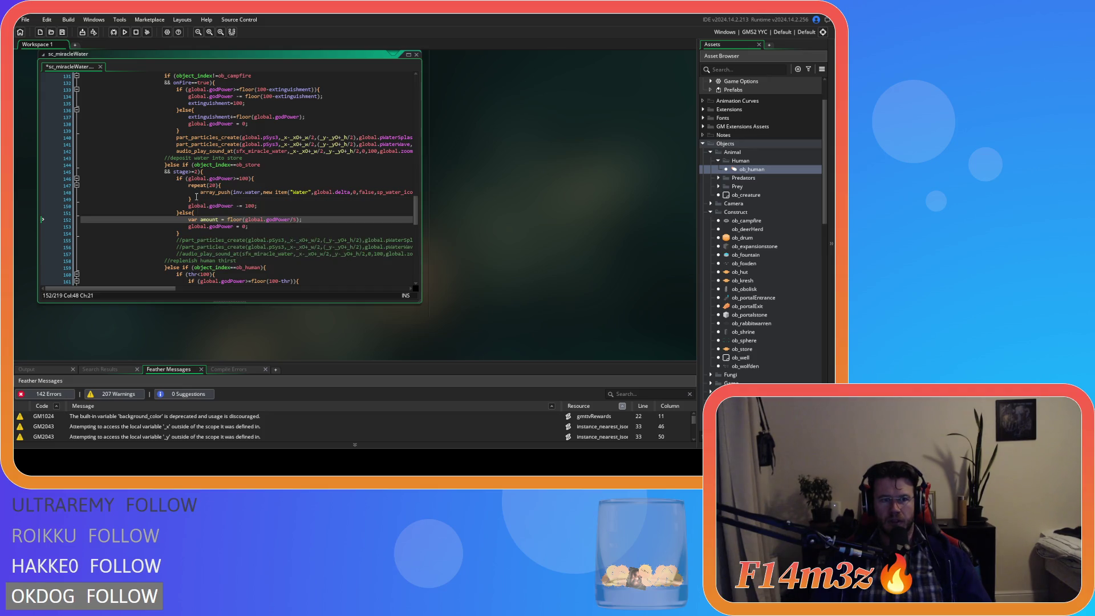
Step: Paste the repeat loop pushing water items, set its count to amount, and save
{"action": "left_click", "coordinate": [324, 218]}
{"action": "key", "text": "ctrl+v"}
{"action": "double_click", "coordinate": [209, 219]}
{"action": "key", "text": "ctrl+c"}
{"action": "double_click", "coordinate": [213, 226]}
{"action": "key", "text": "ctrl+v"}
{"action": "left_click", "coordinate": [257, 234]}
{"action": "key", "text": "ctrl+s"}
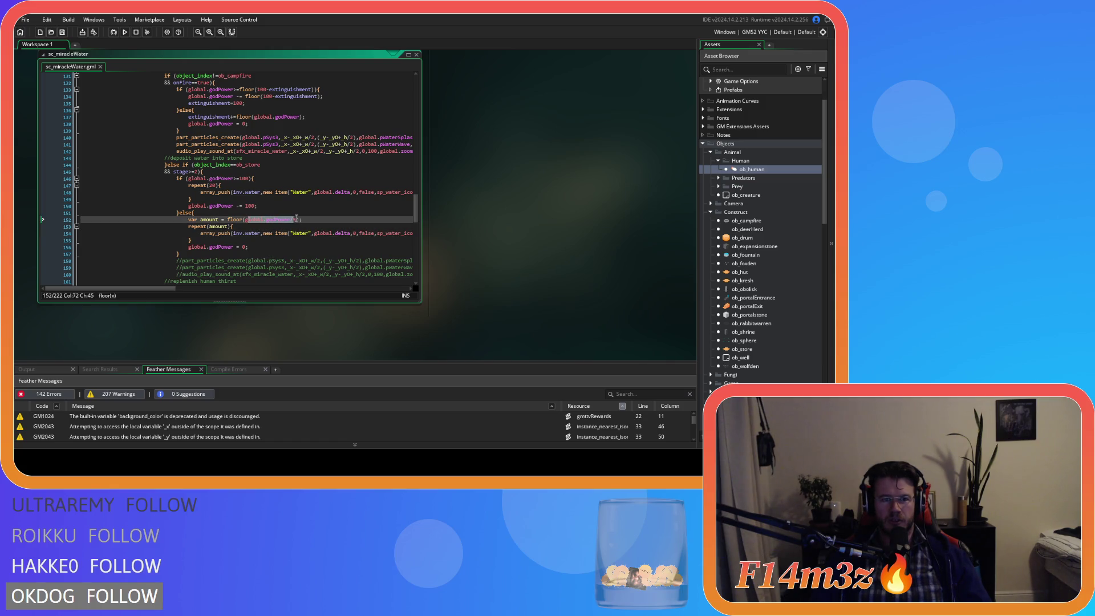
Step: Make the godPower line a subtraction and rename amount to _amount in the declaration and loop
{"action": "left_click_drag", "start_coordinate": [296, 221], "coordinate": [260, 221]}
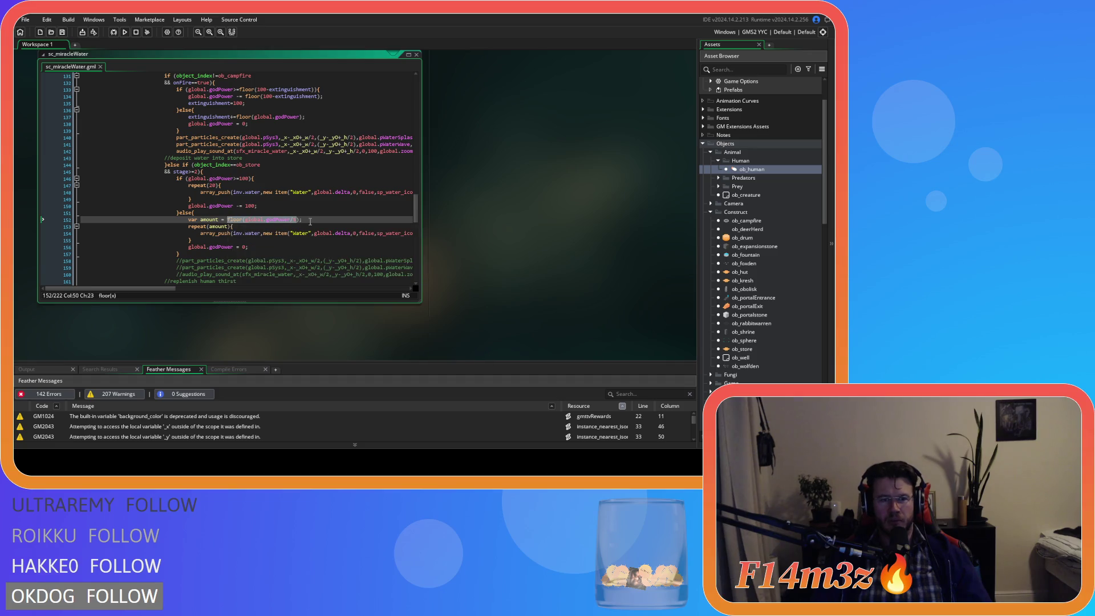
{"action": "left_click", "coordinate": [310, 221]}
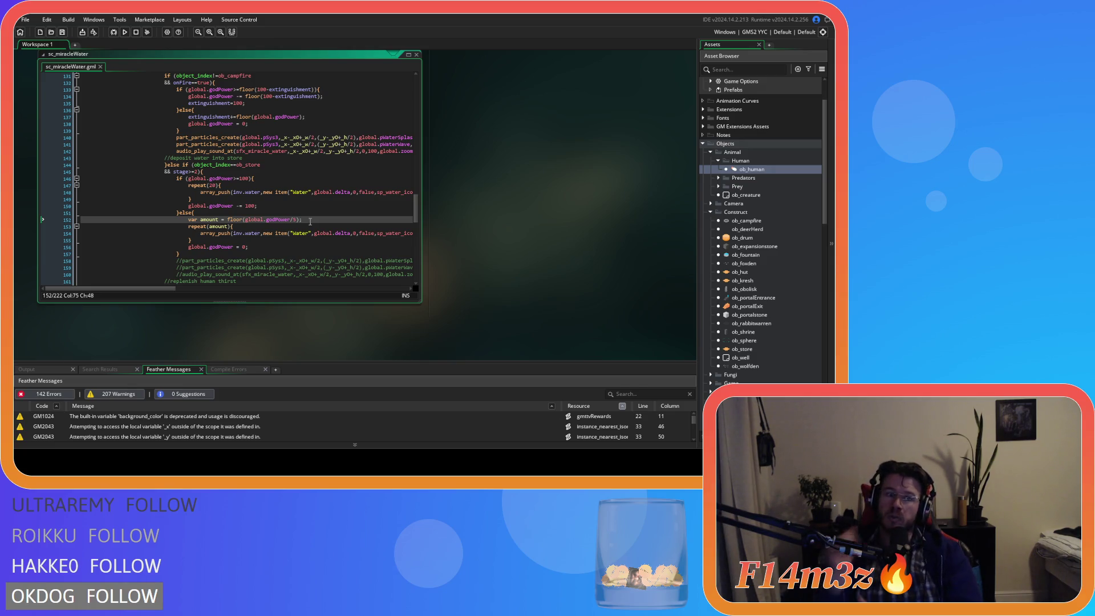
{"action": "left_click", "coordinate": [238, 246]}
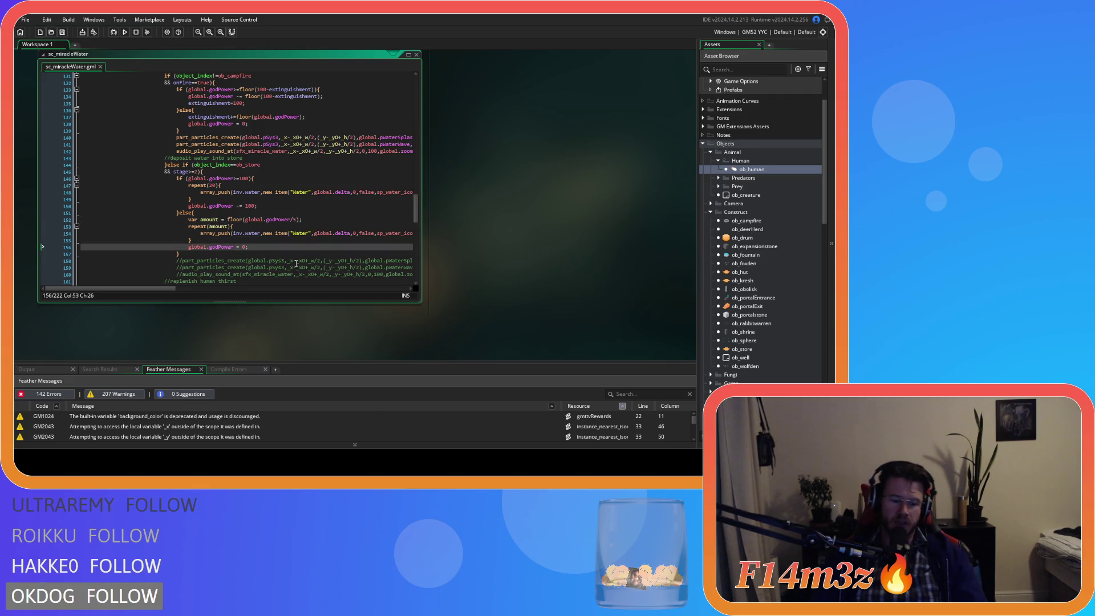
{"action": "type", "text": "-"}
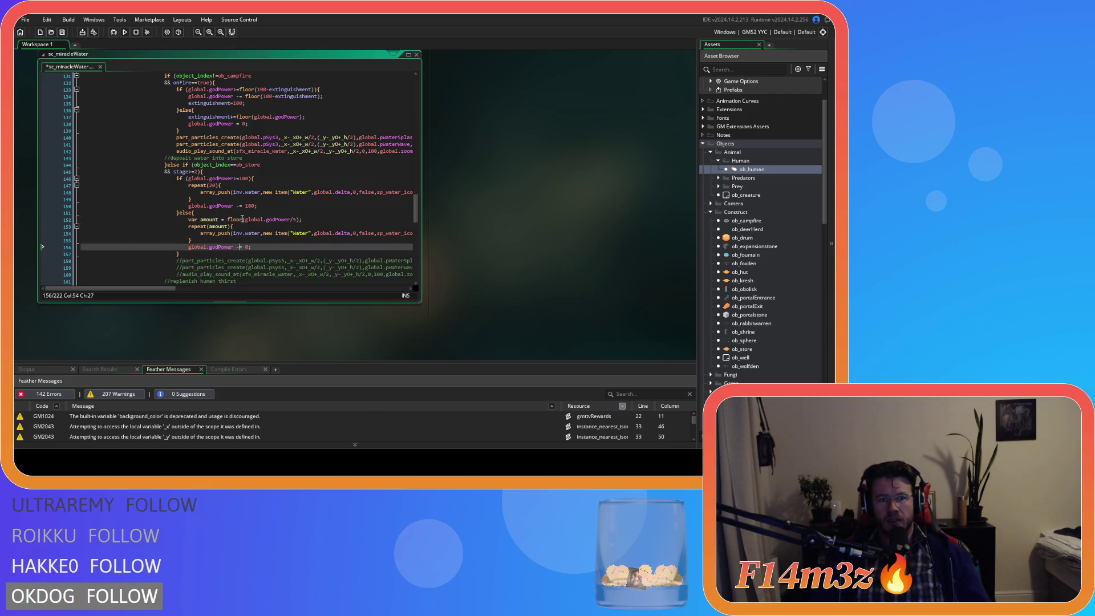
{"action": "left_click", "coordinate": [227, 219]}
{"action": "key", "text": "shift+ctrl+Right"}
{"action": "key", "text": "shift+ctrl+Right"}
{"action": "key", "text": "shift+ctrl+Right"}
{"action": "left_click", "coordinate": [220, 220]}
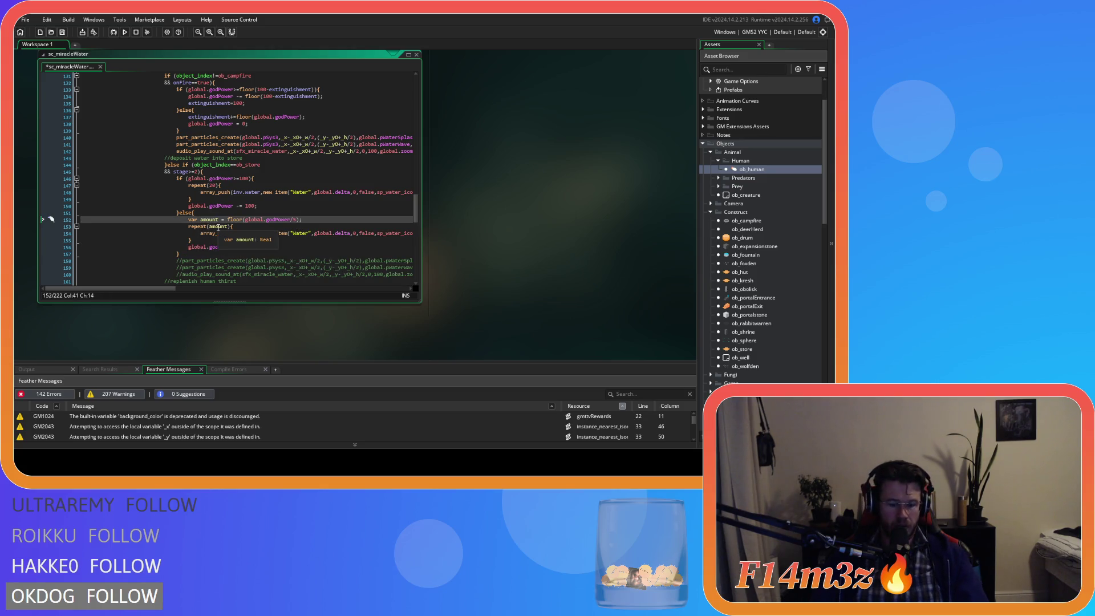
{"action": "key", "text": "ctrl+Left"}
{"action": "type", "text": "_"}
{"action": "left_click", "coordinate": [227, 226]}
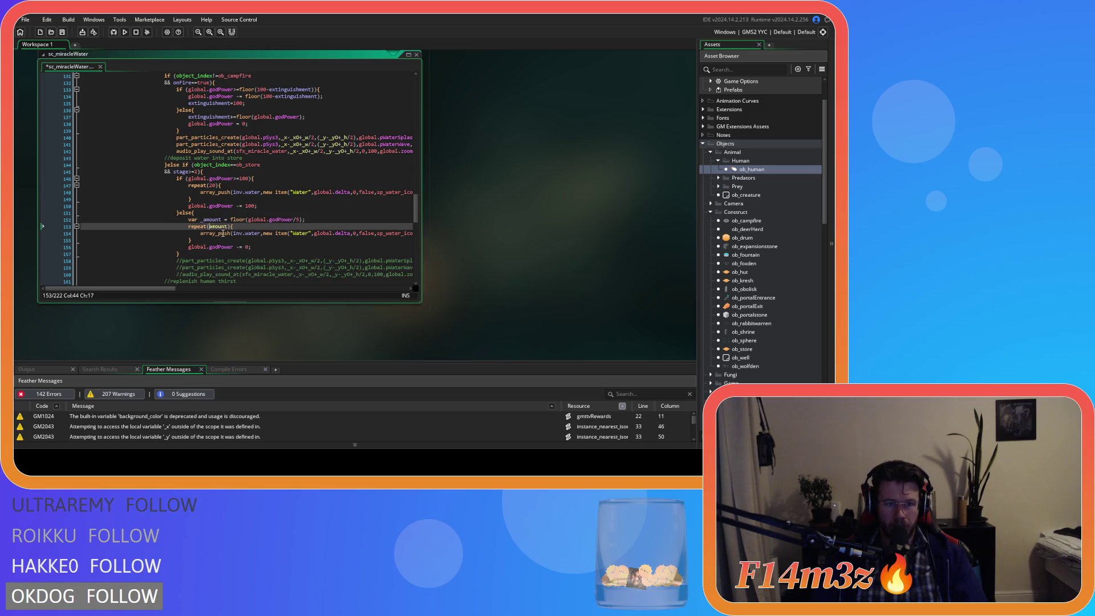
{"action": "key", "text": "ctrl+Left"}
{"action": "type", "text": "_"}
{"action": "key", "text": "Up"}
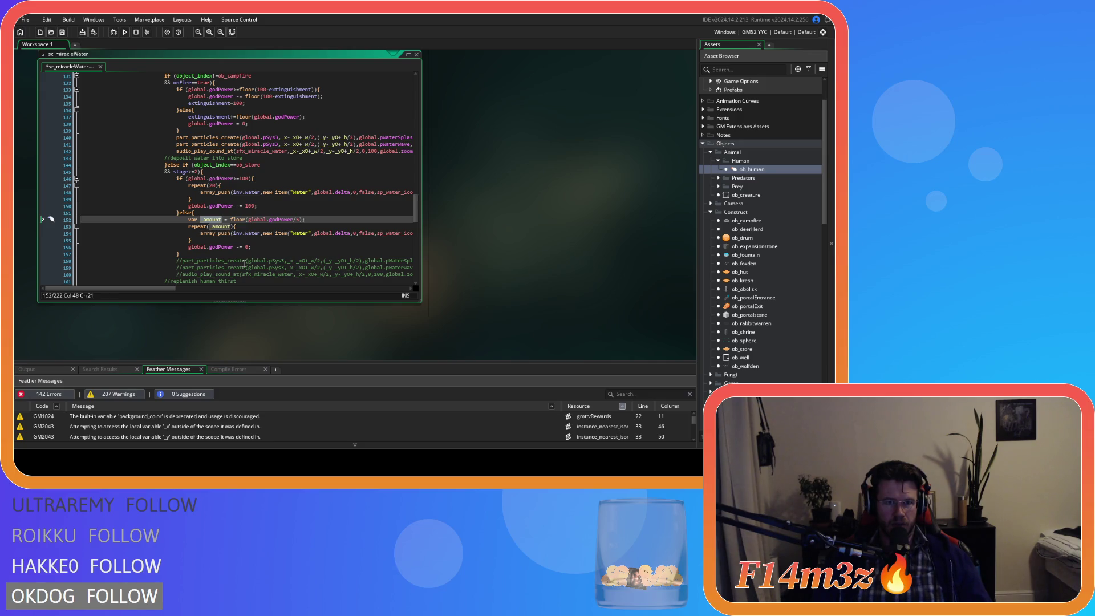
Step: Subtract _amount * 5 from global.godPower and save the script
{"action": "double_click", "coordinate": [246, 247]}
{"action": "type", "text": "_amount * "}
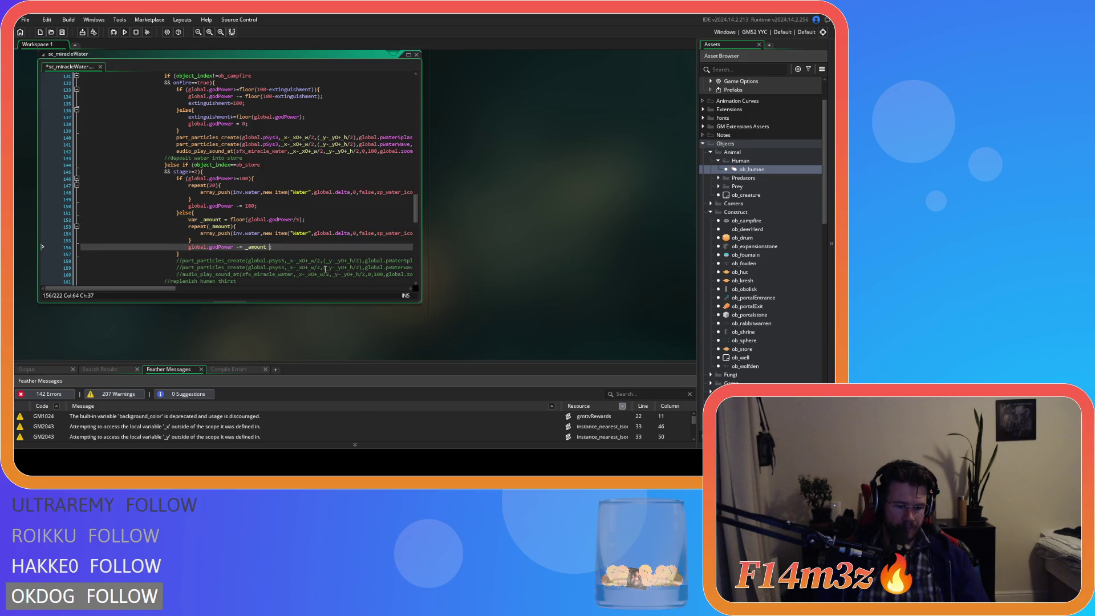
{"action": "type", "text": "5"}
{"action": "left_click", "coordinate": [305, 249]}
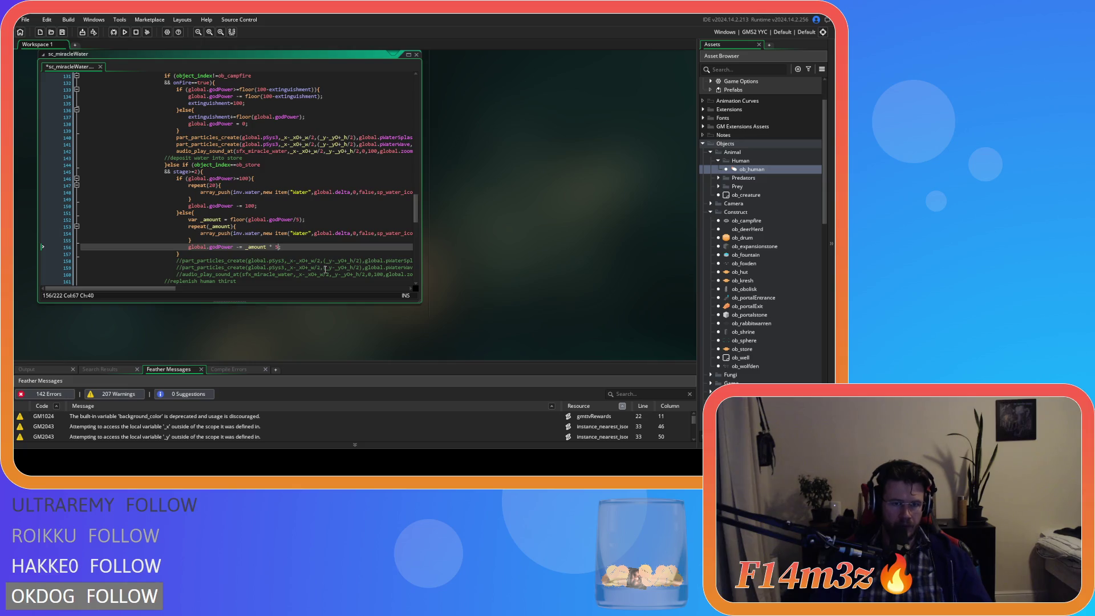
{"action": "key", "text": "ctrl+s"}
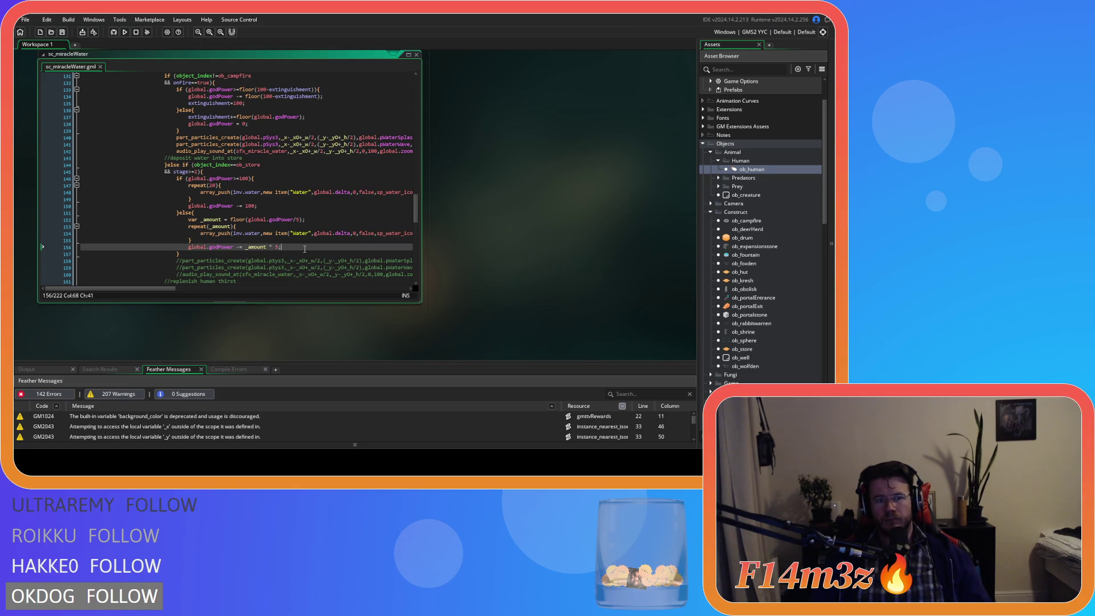
{"action": "scroll", "coordinate": [304, 249], "scroll_direction": "down", "scroll_amount": 3}
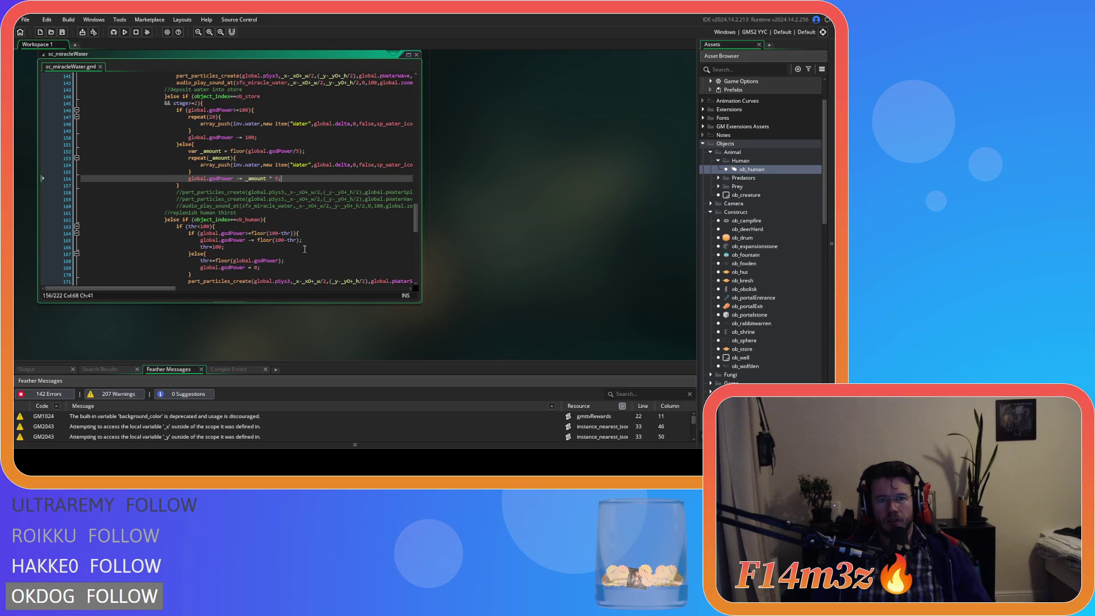
Step: Review the inventory push and godPower deduction in the full-power branch
{"action": "scroll", "coordinate": [305, 249], "scroll_direction": "up", "scroll_amount": 3}
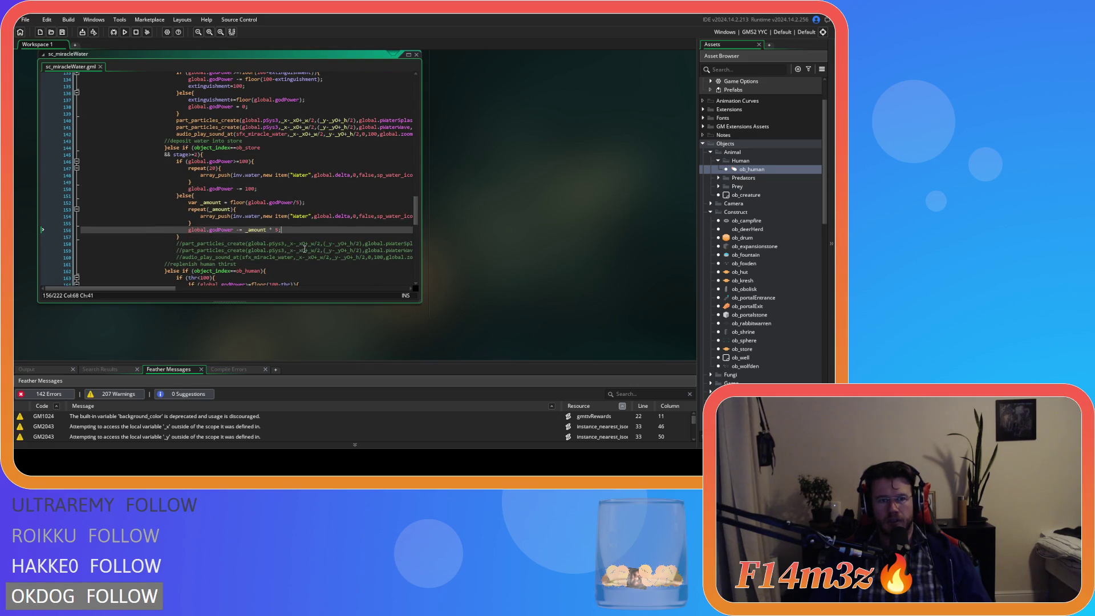
{"action": "left_click_drag", "start_coordinate": [234, 216], "coordinate": [261, 216]}
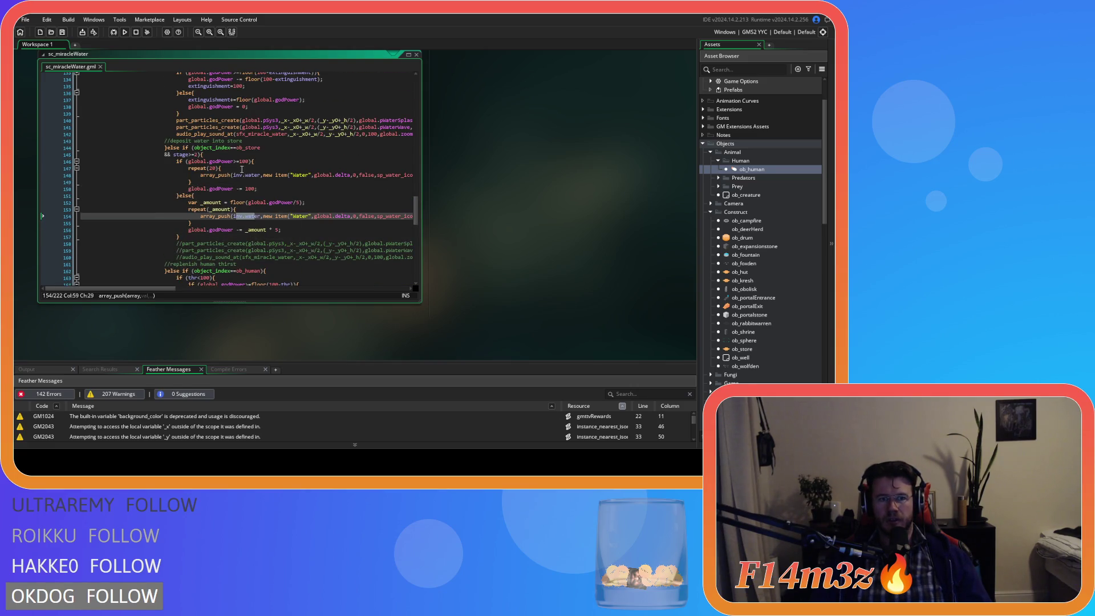
{"action": "left_click_drag", "start_coordinate": [235, 175], "coordinate": [284, 178]}
{"action": "left_click", "coordinate": [198, 178]}
{"action": "mouse_move", "coordinate": [247, 172]}
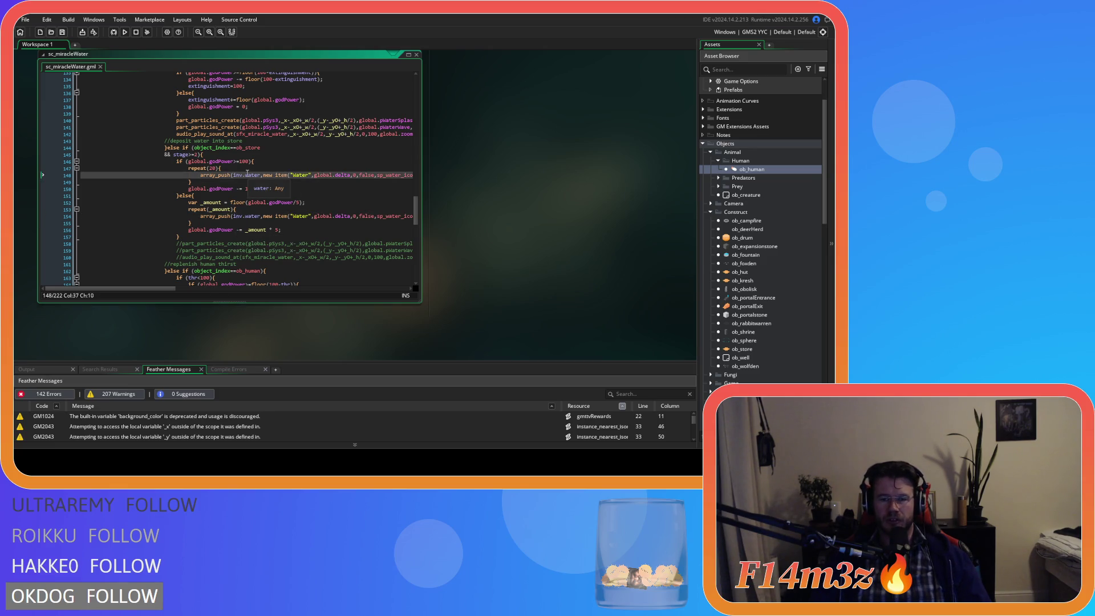
{"action": "left_click", "coordinate": [273, 189]}
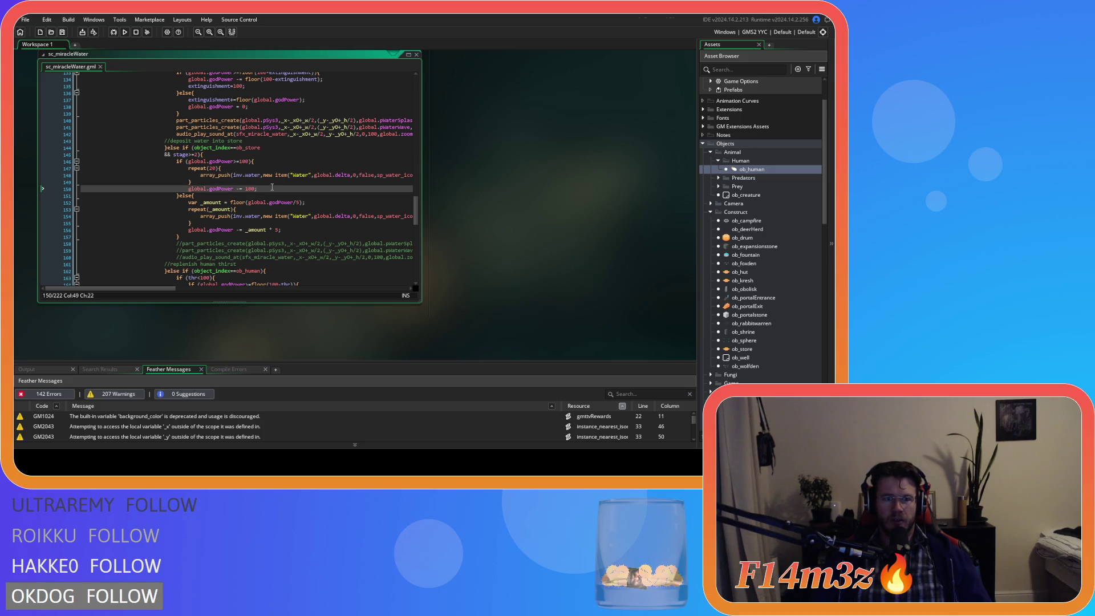
{"action": "scroll", "coordinate": [274, 190], "scroll_direction": "up", "scroll_amount": 3}
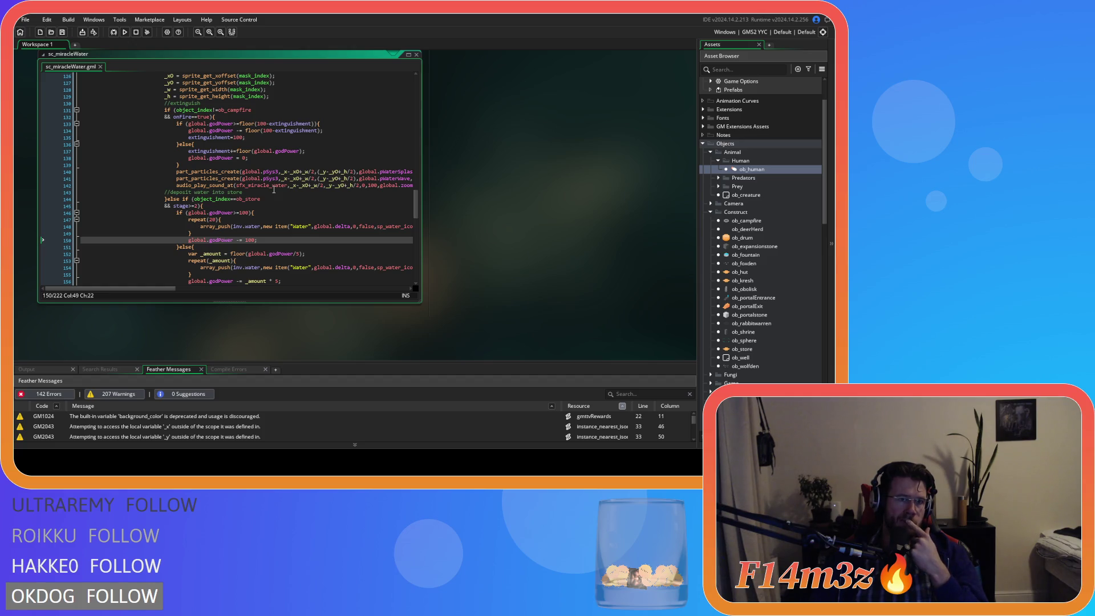
{"action": "scroll", "coordinate": [273, 190], "scroll_direction": "down", "scroll_amount": 9}
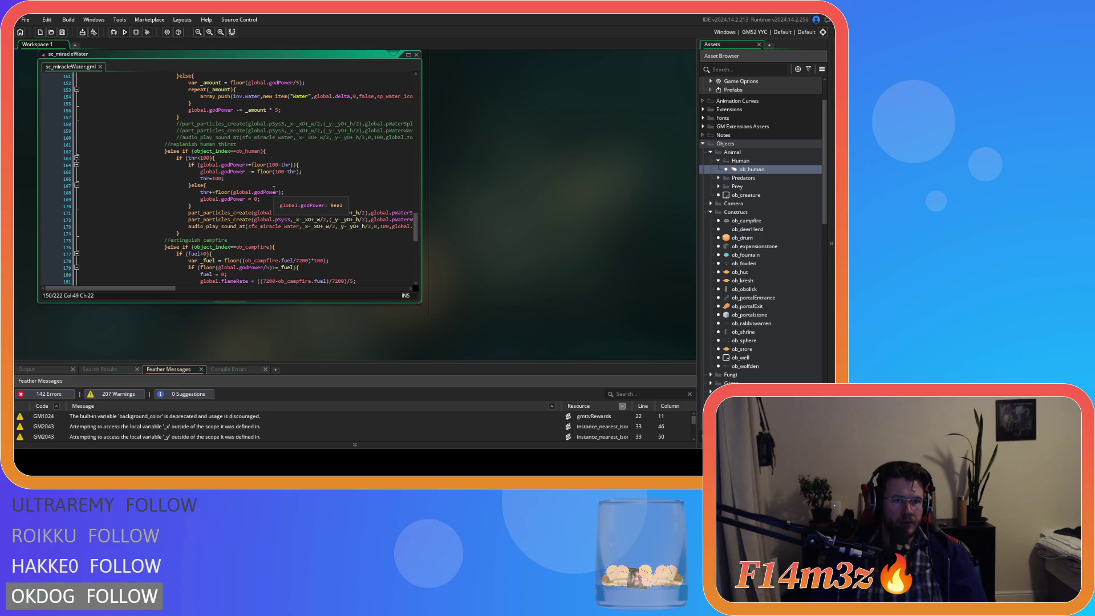
Step: Respace thr = 100 and change the thirst line to thr += floor(global.godPower)
{"action": "left_click", "coordinate": [205, 178]}
{"action": "key", "text": "Right"}
{"action": "key", "text": "Right"}
{"action": "left_click", "coordinate": [210, 192]}
{"action": "type", "text": "+"}
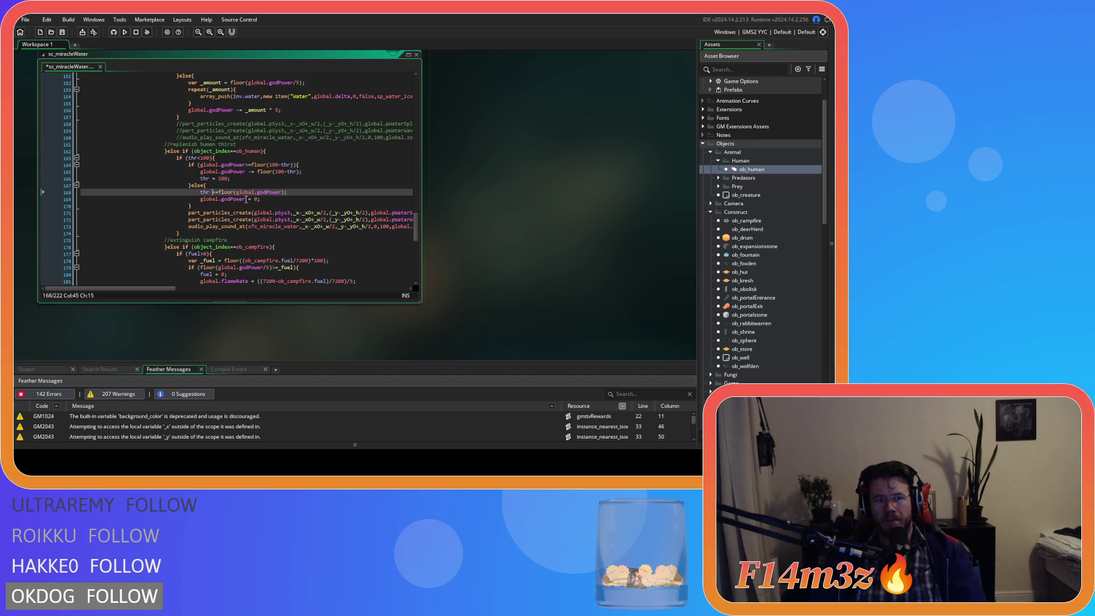
{"action": "key", "text": "Right"}
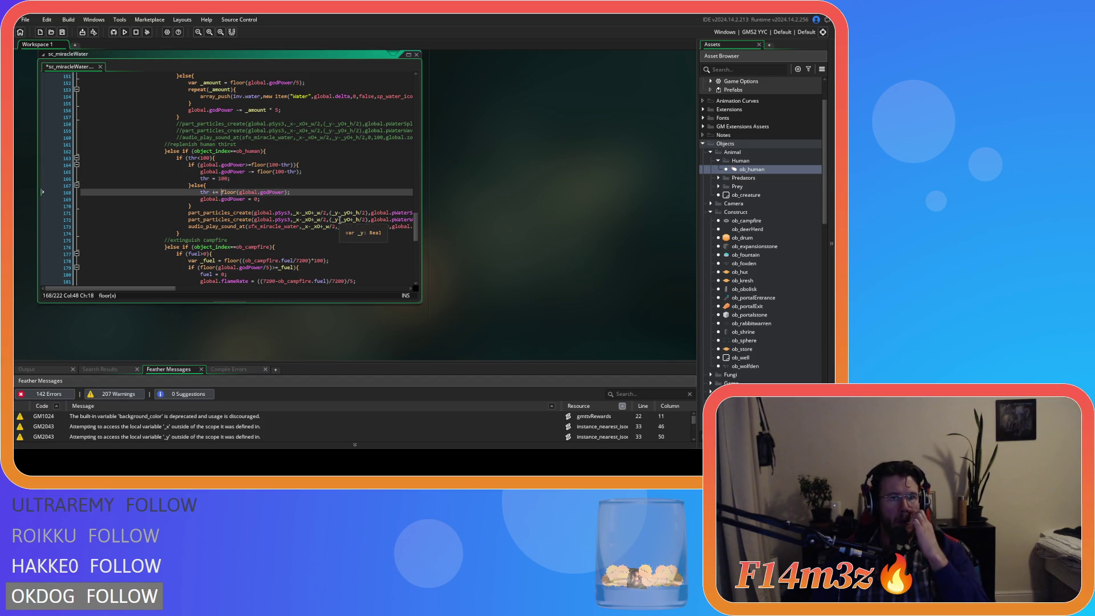
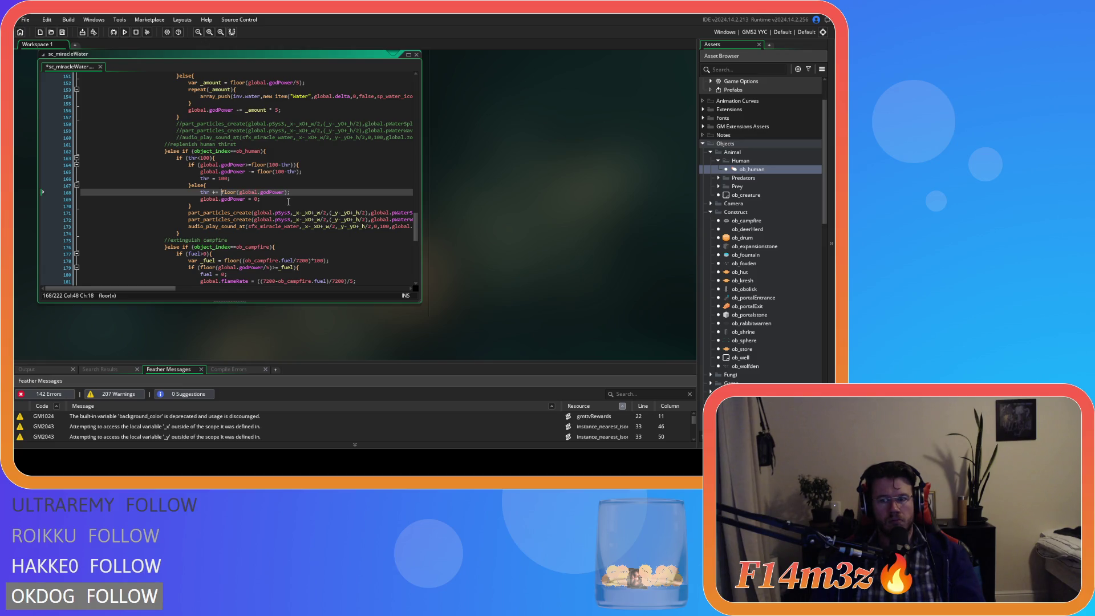
Step: Save sc_miracleWater with the line 169 edit, then scroll down to the campfire branch
{"action": "left_click", "coordinate": [288, 201]}
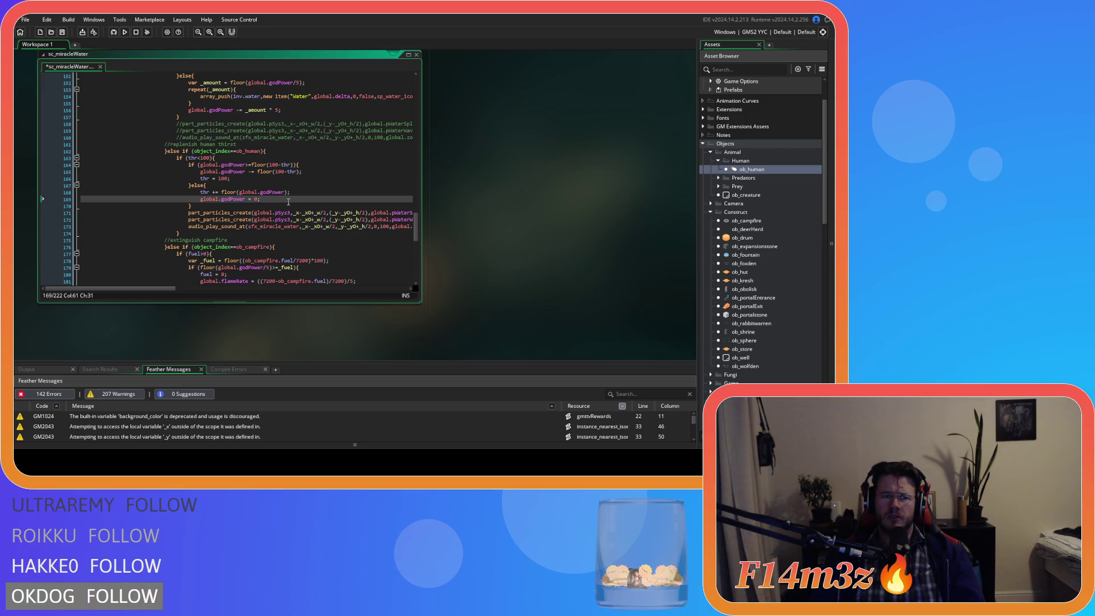
{"action": "key", "text": "ctrl+s"}
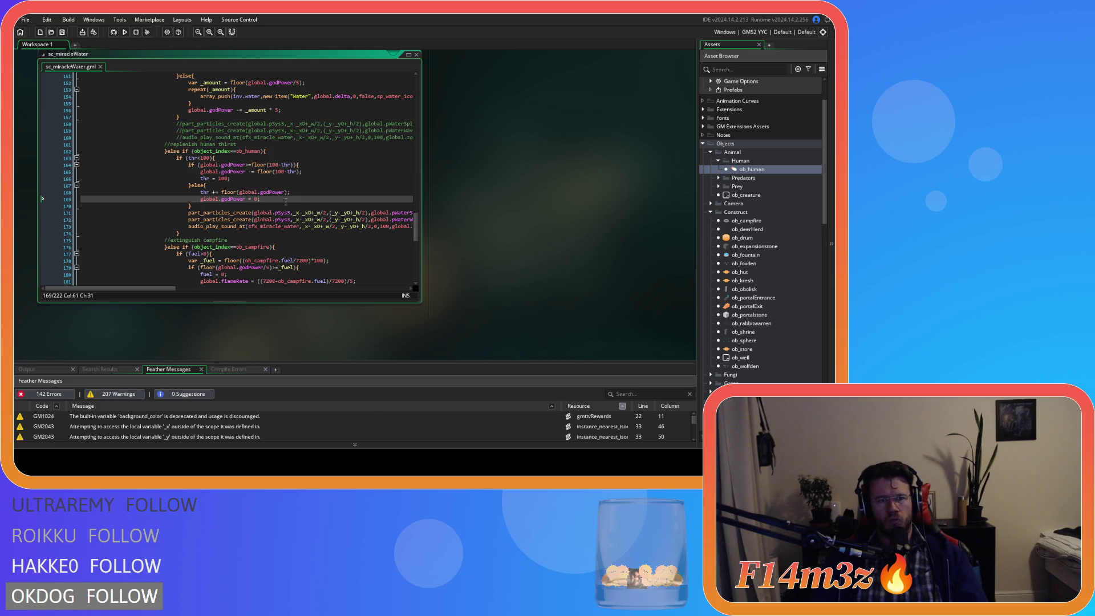
{"action": "scroll", "coordinate": [286, 202], "scroll_direction": "down", "scroll_amount": 3}
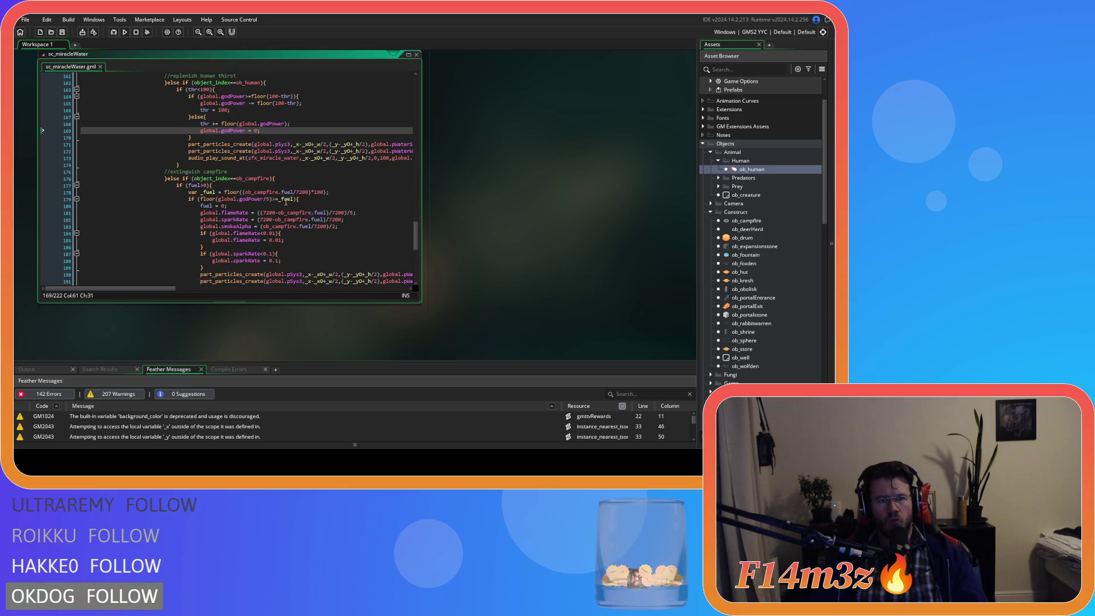
{"action": "scroll", "coordinate": [286, 202], "scroll_direction": "down", "scroll_amount": 3}
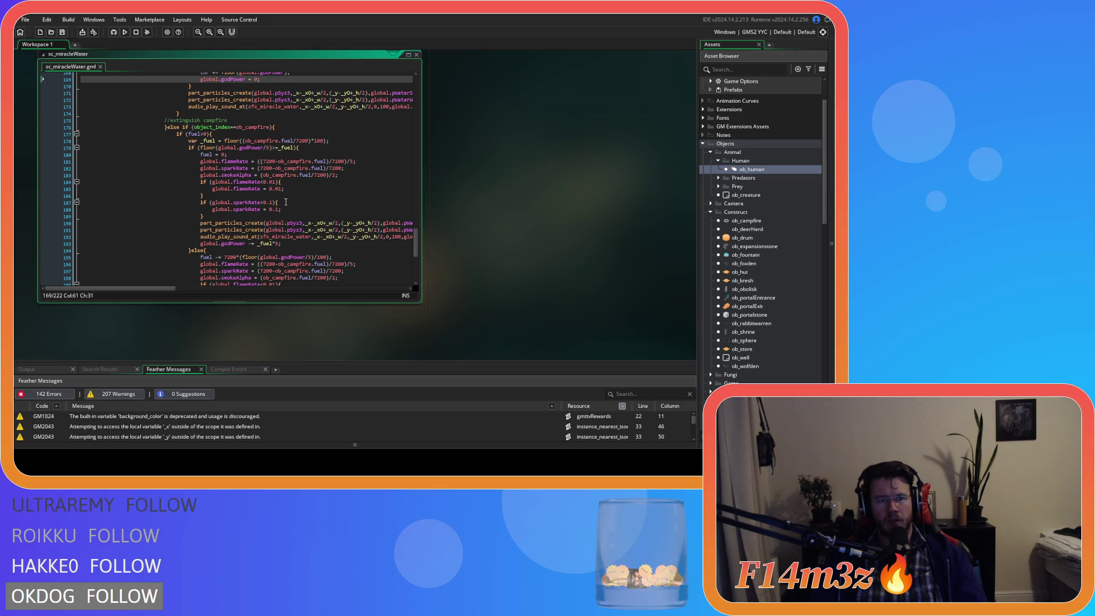
{"action": "scroll", "coordinate": [286, 202], "scroll_direction": "down", "scroll_amount": 2}
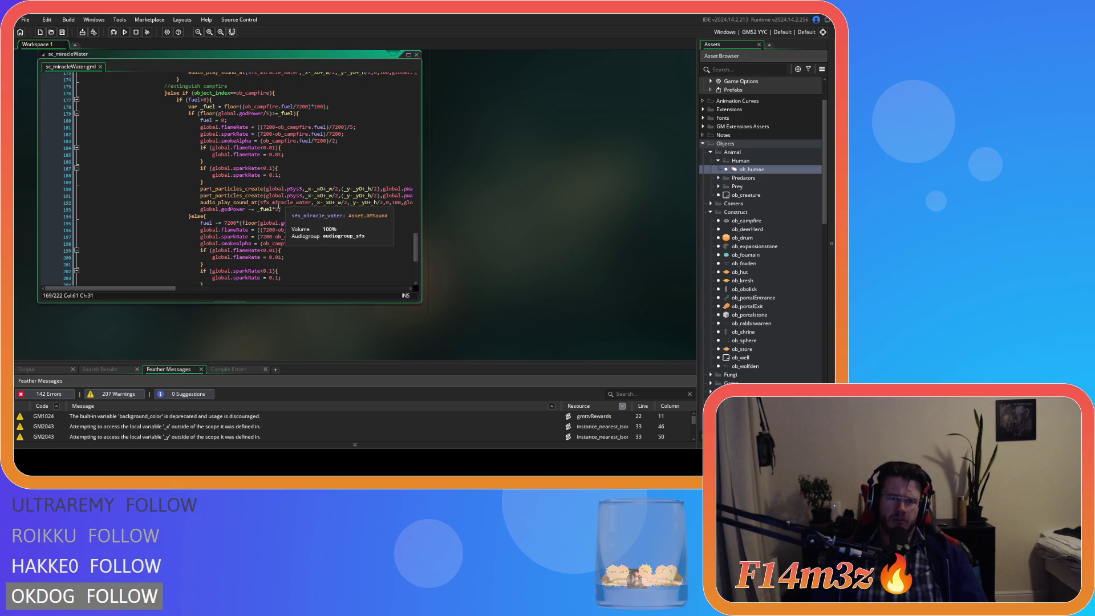
Step: Add a space so the campfire cost reads _fuel * 5, and save the script
{"action": "left_click", "coordinate": [275, 210]}
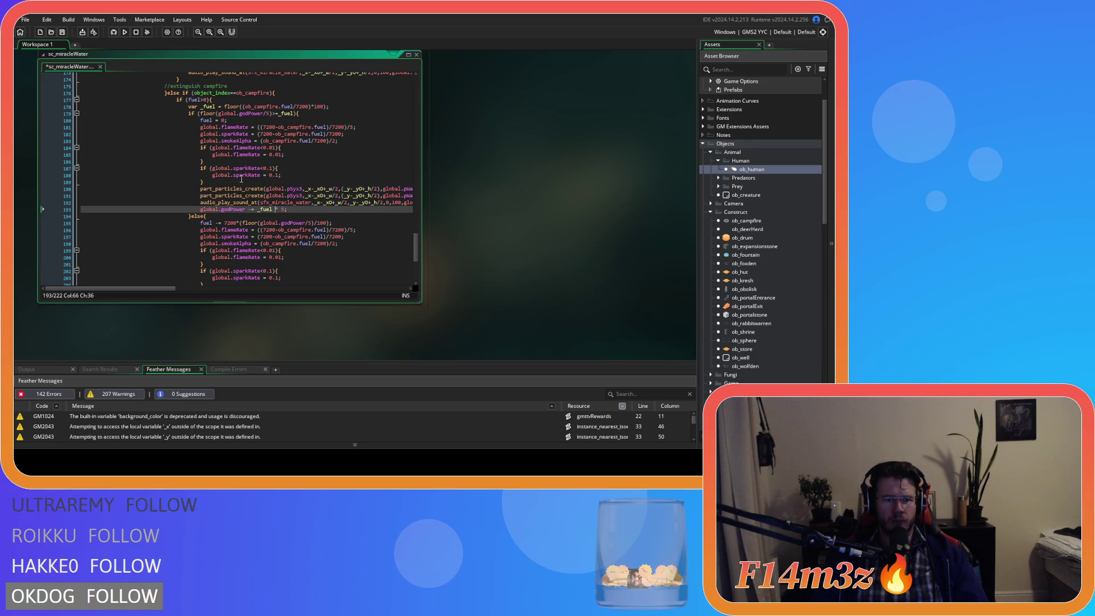
{"action": "left_click", "coordinate": [263, 175]}
{"action": "key", "text": "ctrl+s"}
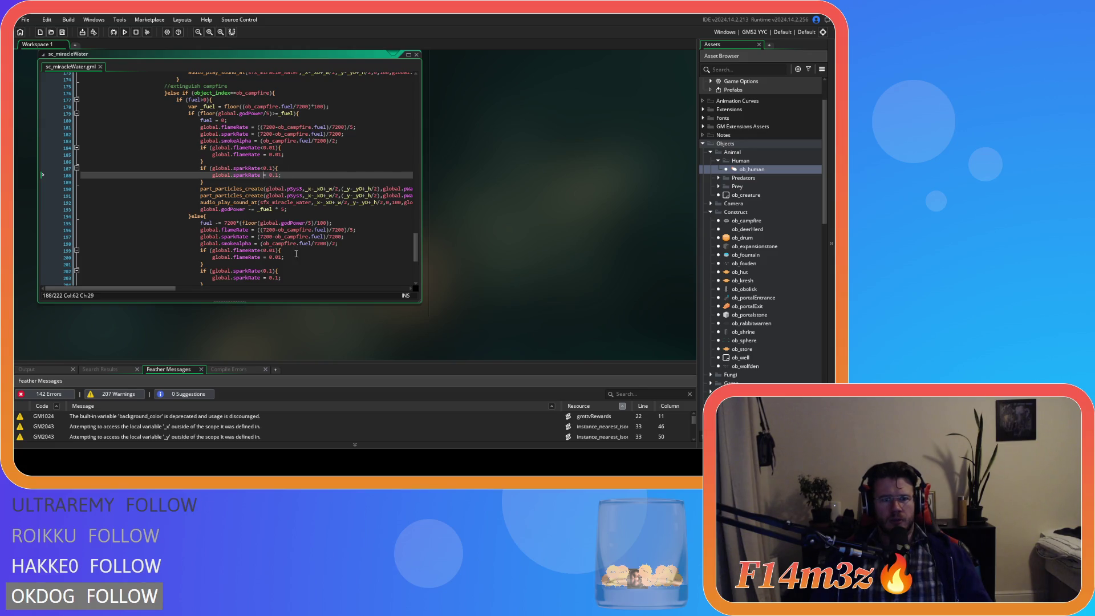
{"action": "scroll", "coordinate": [267, 254], "scroll_direction": "down", "scroll_amount": 2}
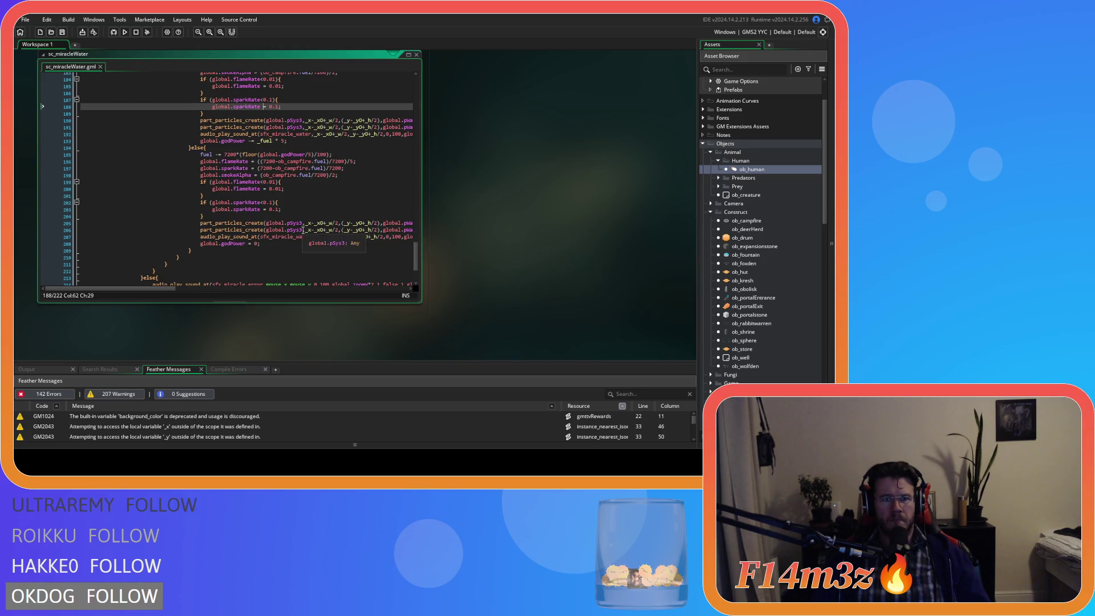
{"action": "scroll", "coordinate": [303, 230], "scroll_direction": "up", "scroll_amount": 2}
{"action": "scroll", "coordinate": [303, 230], "scroll_direction": "up", "scroll_amount": 1}
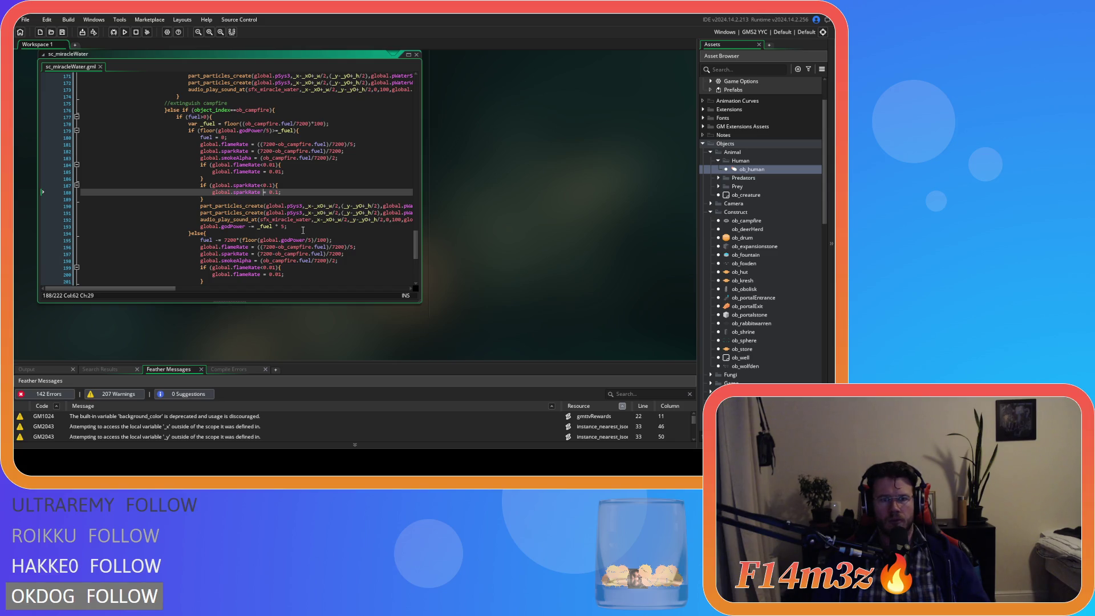
{"action": "scroll", "coordinate": [303, 230], "scroll_direction": "down", "scroll_amount": 1}
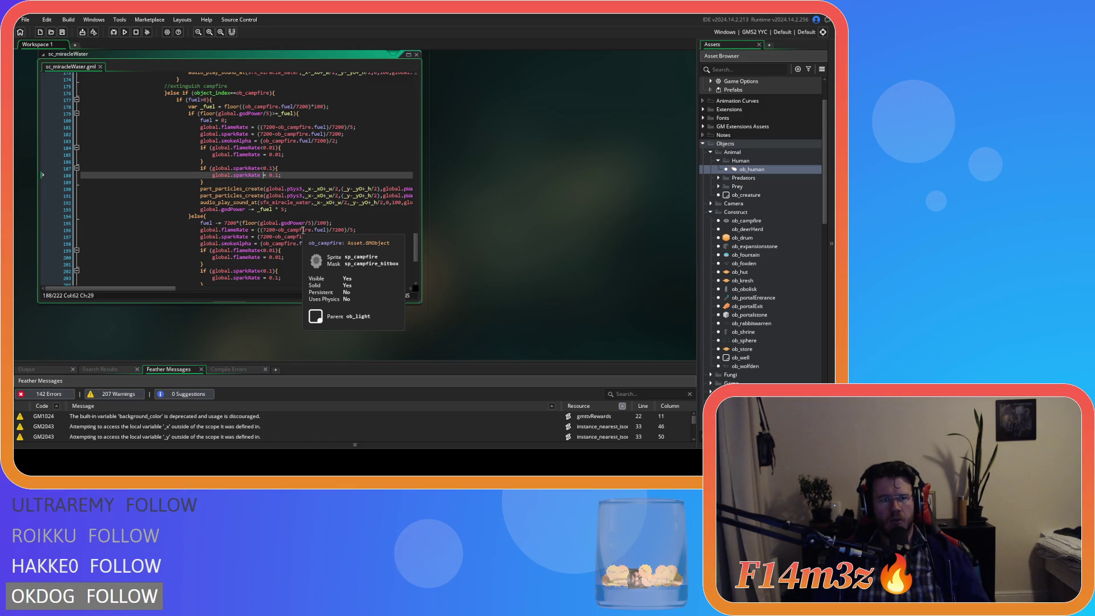
Step: Review the fuel reset and else branch, placing the caret after godPower inside floor
{"action": "left_click", "coordinate": [228, 120]}
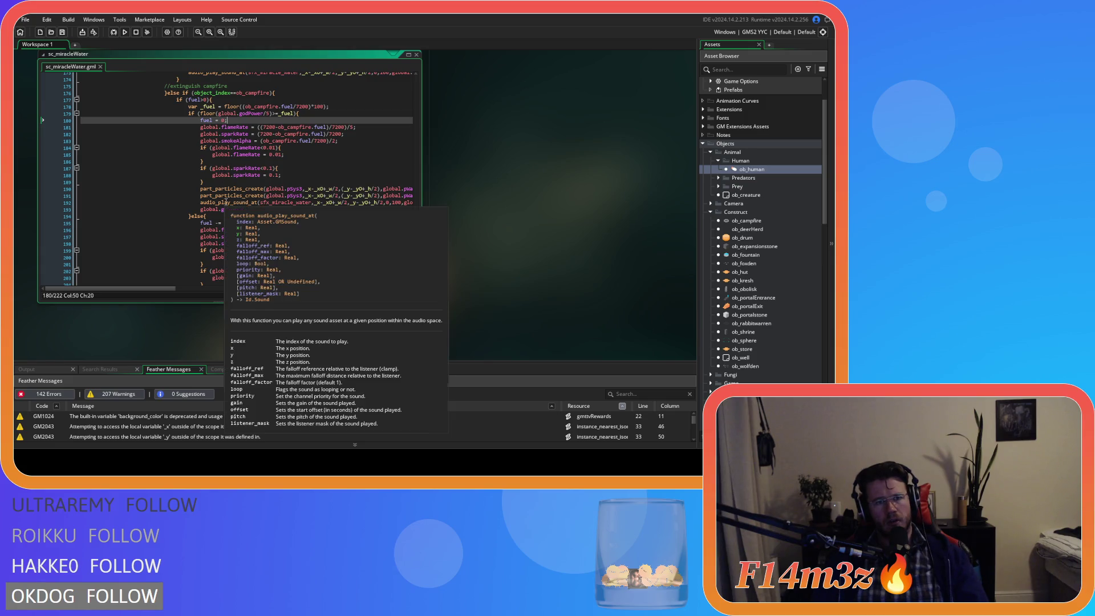
{"action": "scroll", "coordinate": [321, 235], "scroll_direction": "down", "scroll_amount": 3}
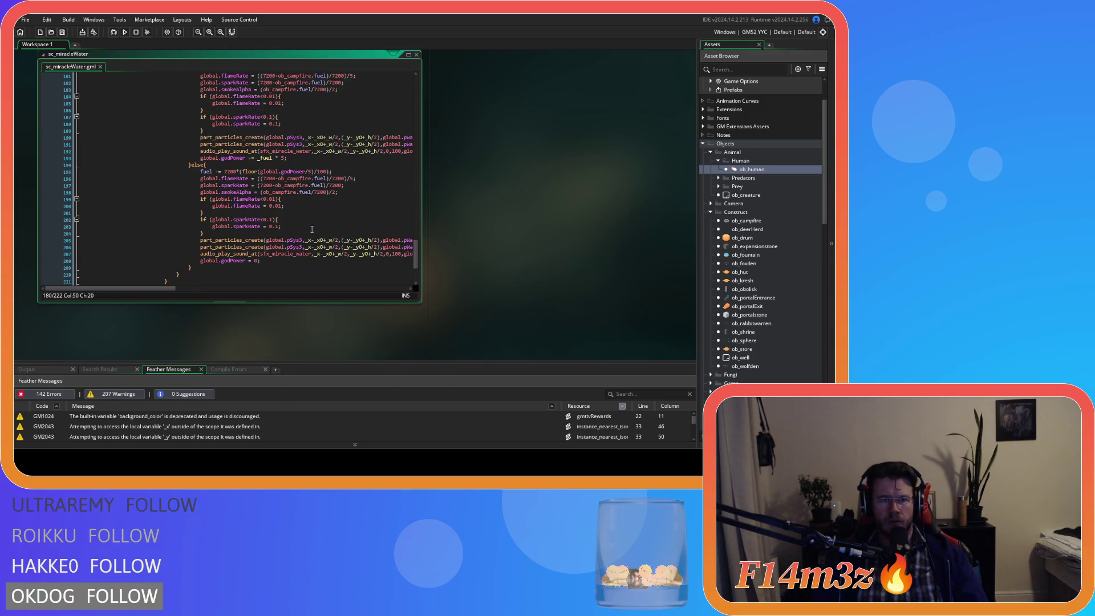
{"action": "scroll", "coordinate": [320, 236], "scroll_direction": "up", "scroll_amount": 5}
{"action": "left_click", "coordinate": [312, 145]}
{"action": "scroll", "coordinate": [314, 166], "scroll_direction": "down", "scroll_amount": 5}
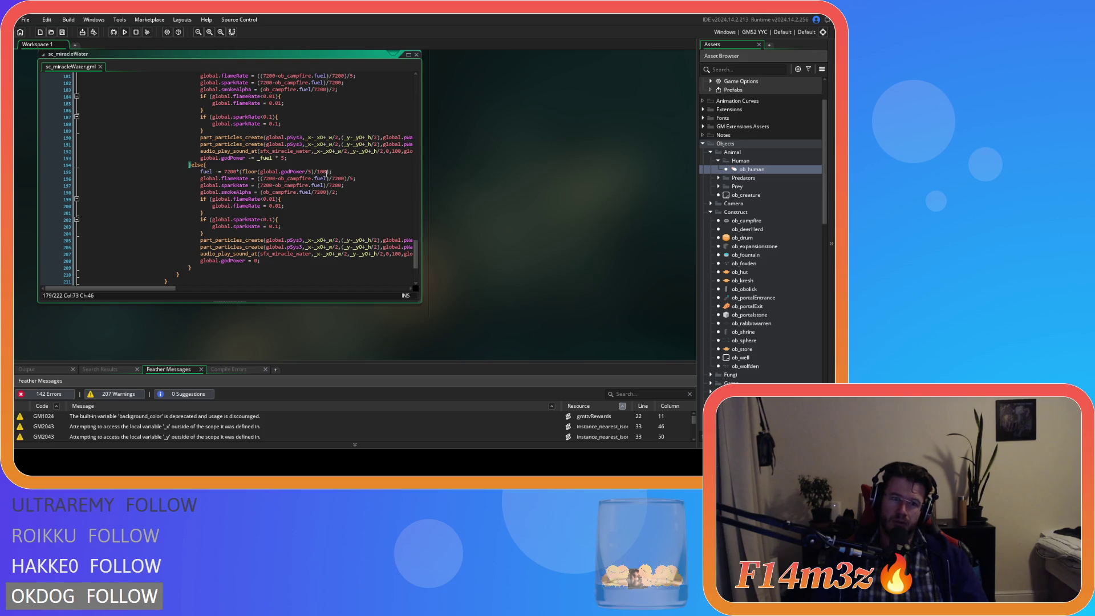
{"action": "mouse_move", "coordinate": [282, 179]}
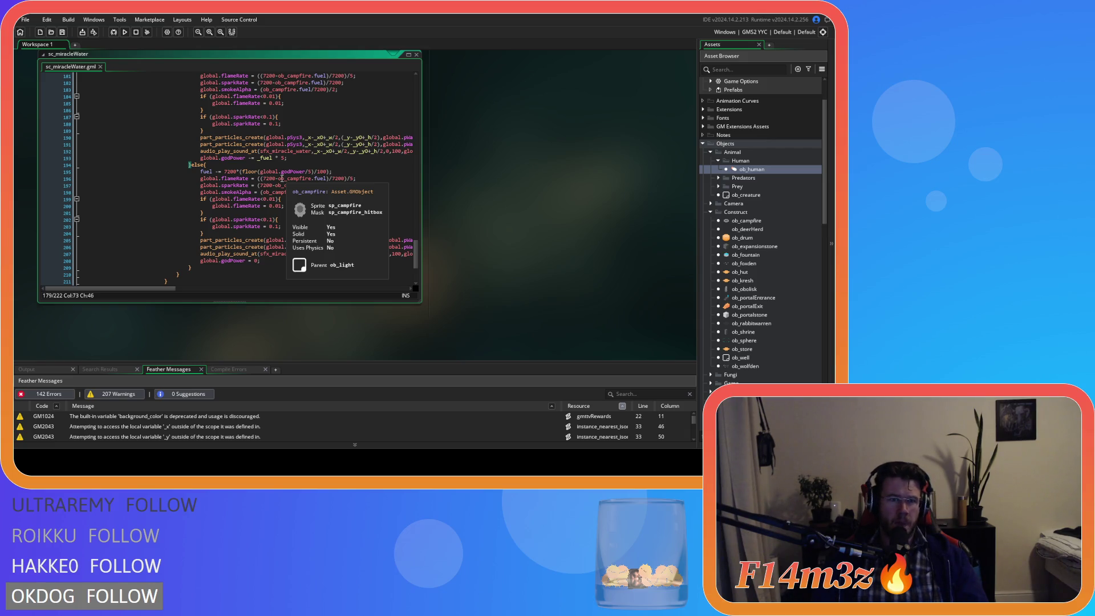
{"action": "left_click", "coordinate": [307, 171]}
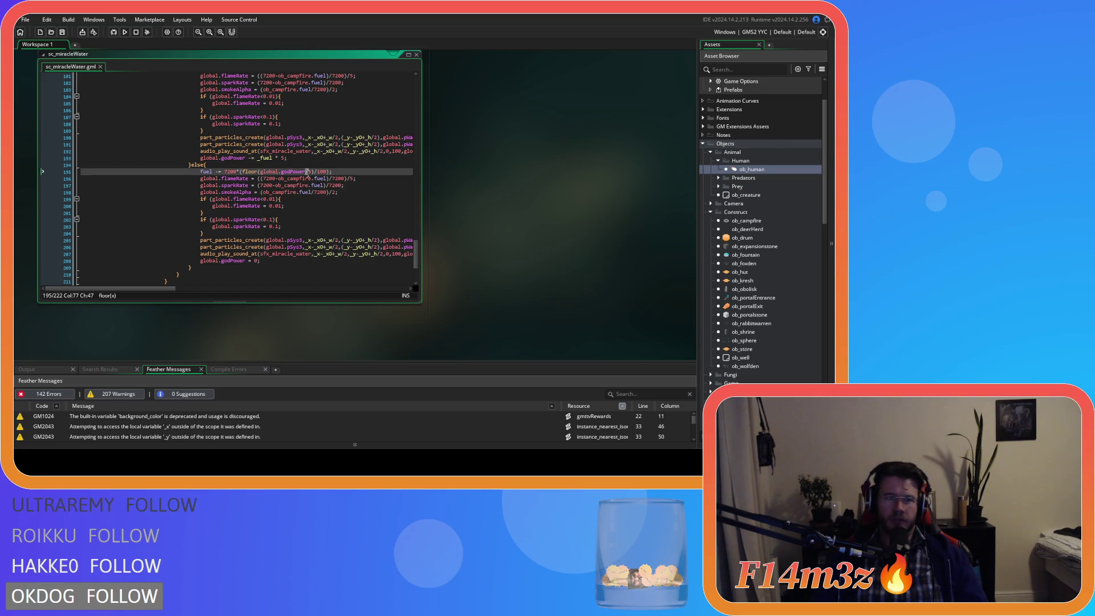
Step: Scroll up to the Water miracle struct and select the cost field on line 7
{"action": "scroll", "coordinate": [334, 204], "scroll_direction": "up", "scroll_amount": 15}
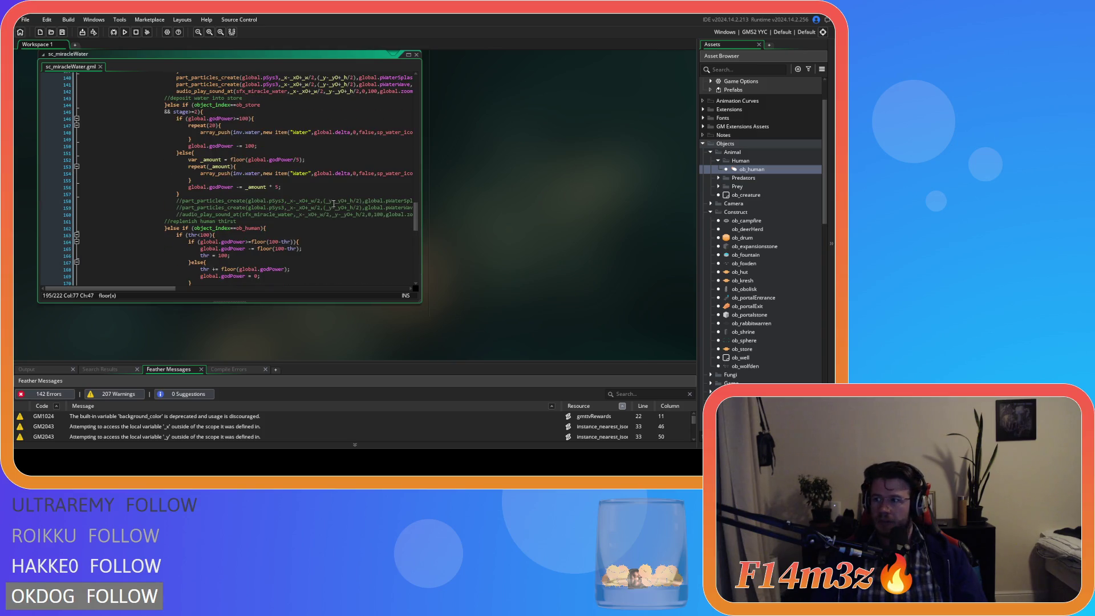
{"action": "scroll", "coordinate": [334, 204], "scroll_direction": "up", "scroll_amount": 6}
{"action": "scroll", "coordinate": [334, 204], "scroll_direction": "up", "scroll_amount": 6}
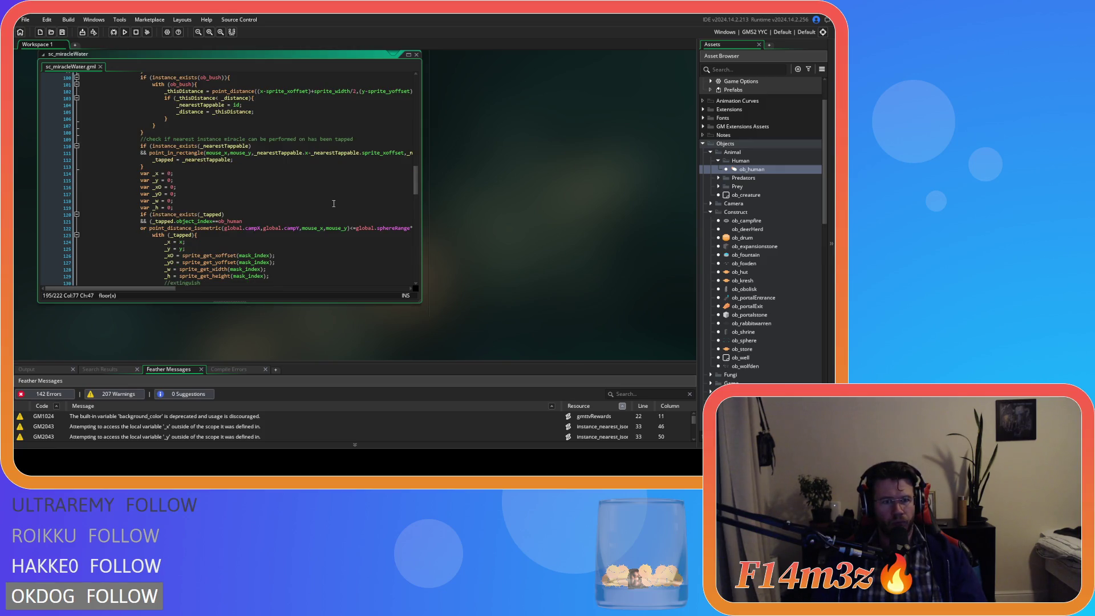
{"action": "scroll", "coordinate": [334, 204], "scroll_direction": "up", "scroll_amount": 4}
{"action": "scroll", "coordinate": [334, 204], "scroll_direction": "up", "scroll_amount": 20}
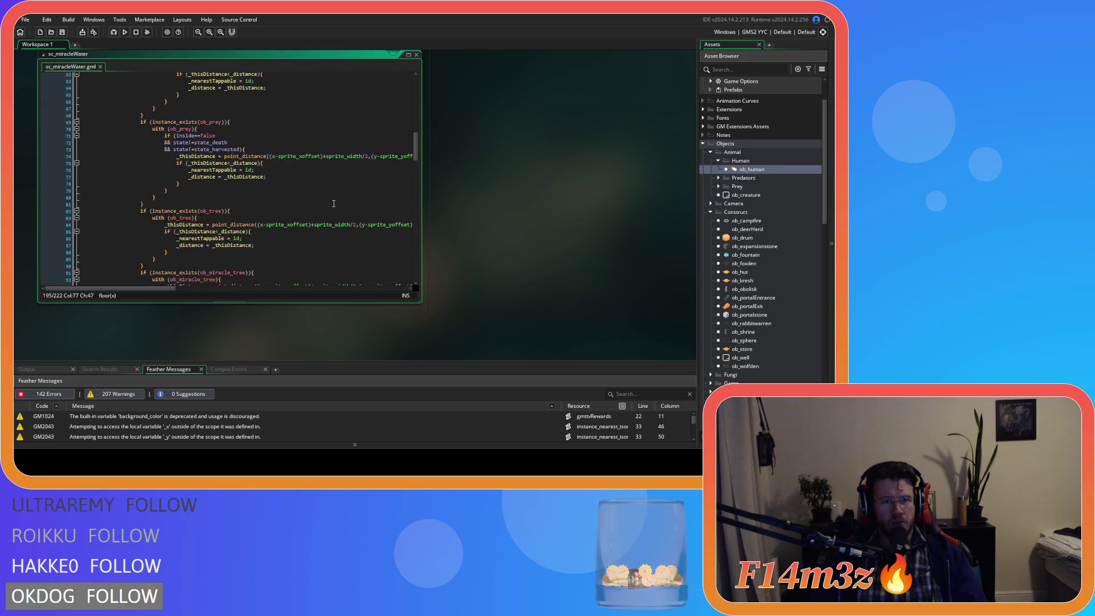
{"action": "scroll", "coordinate": [334, 203], "scroll_direction": "up", "scroll_amount": 5}
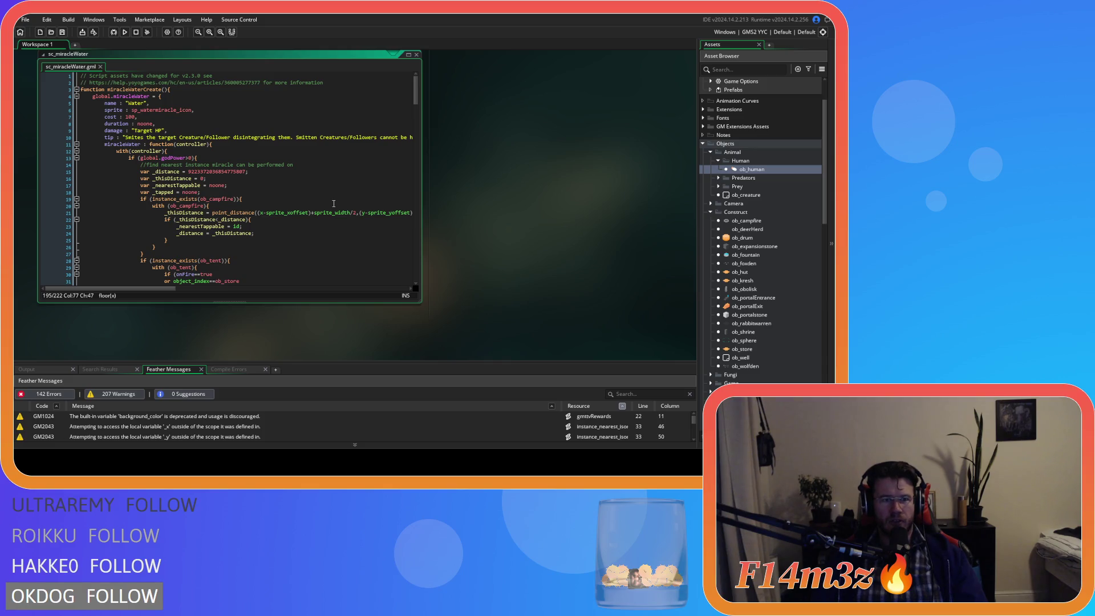
{"action": "left_click_drag", "start_coordinate": [104, 117], "coordinate": [116, 118]}
{"action": "scroll", "coordinate": [262, 187], "scroll_direction": "down", "scroll_amount": 2}
{"action": "scroll", "coordinate": [263, 186], "scroll_direction": "up", "scroll_amount": 2}
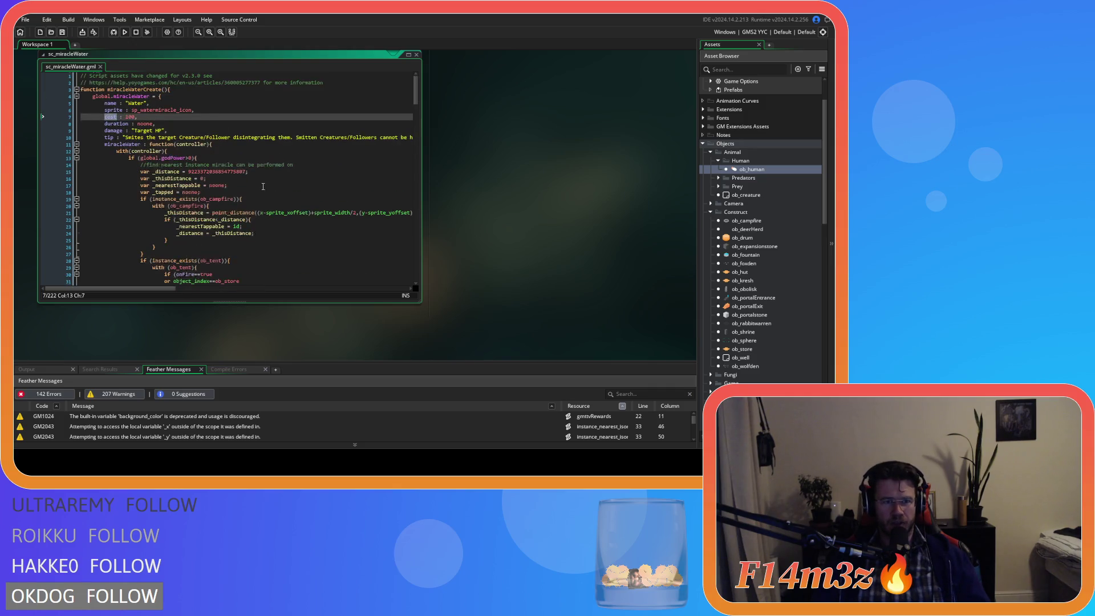
{"action": "scroll", "coordinate": [263, 187], "scroll_direction": "down", "scroll_amount": 10}
{"action": "left_click", "coordinate": [303, 190]}
Step: Search the script for 'global.w' to locate the global.waterCost references
{"action": "key", "text": "ctrl+f"}
{"action": "type", "text": "globalwater"}
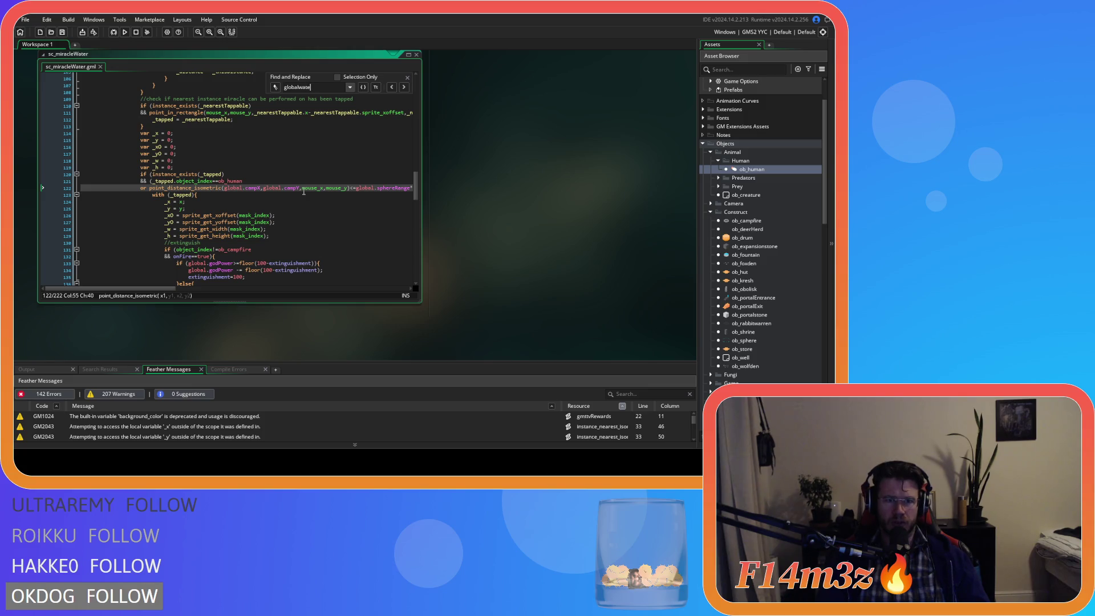
{"action": "key", "text": "BackSpace"}
{"action": "type", "text": ".w"}
{"action": "left_click", "coordinate": [408, 77]}
{"action": "scroll", "coordinate": [419, 117], "scroll_direction": "up", "scroll_amount": 20}
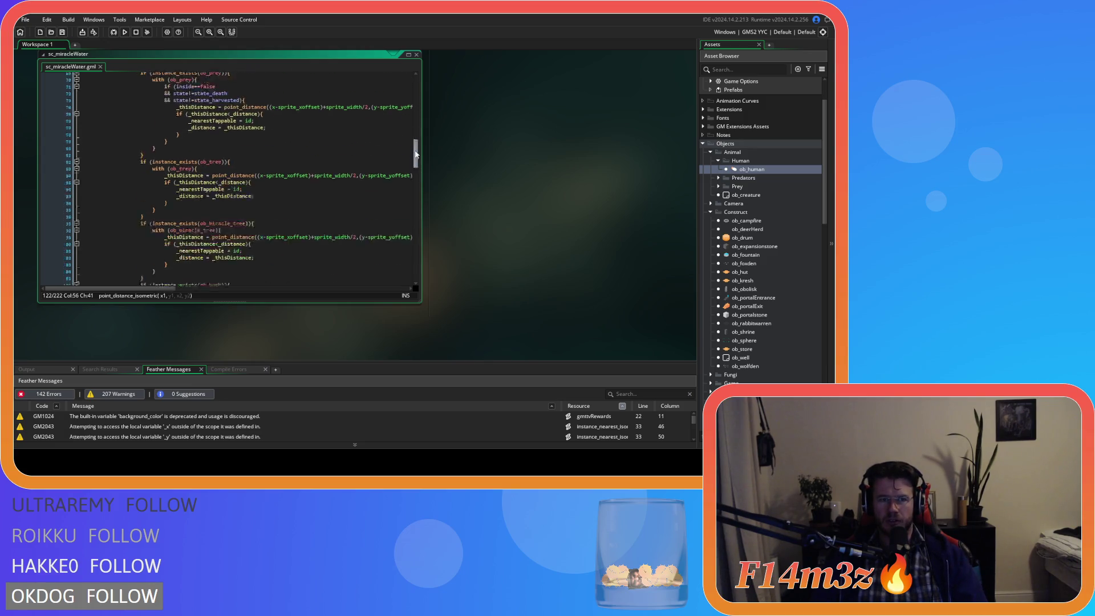
{"action": "scroll", "coordinate": [422, 117], "scroll_direction": "up", "scroll_amount": 7}
Step: Replace the cost value 100 on line 7 with 5
{"action": "left_click", "coordinate": [129, 117]}
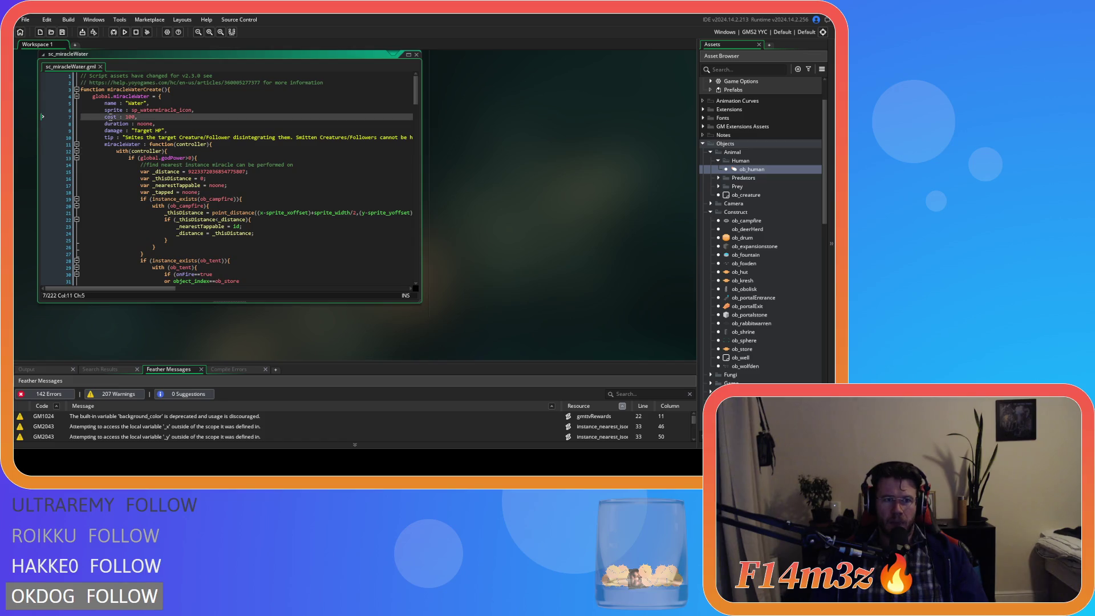
{"action": "double_click", "coordinate": [129, 116]}
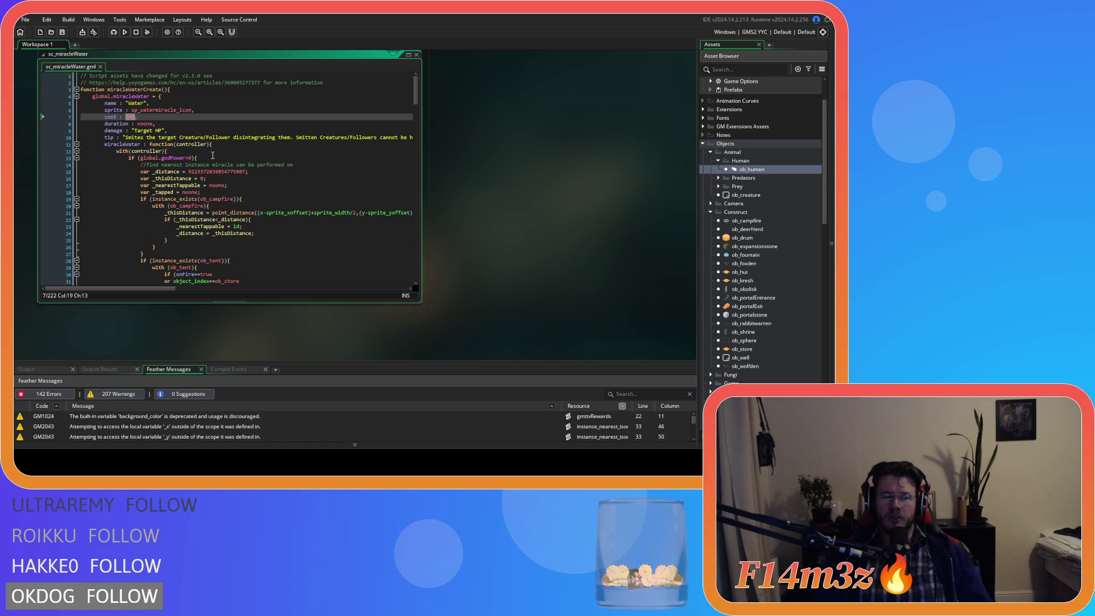
{"action": "type", "text": "\""}
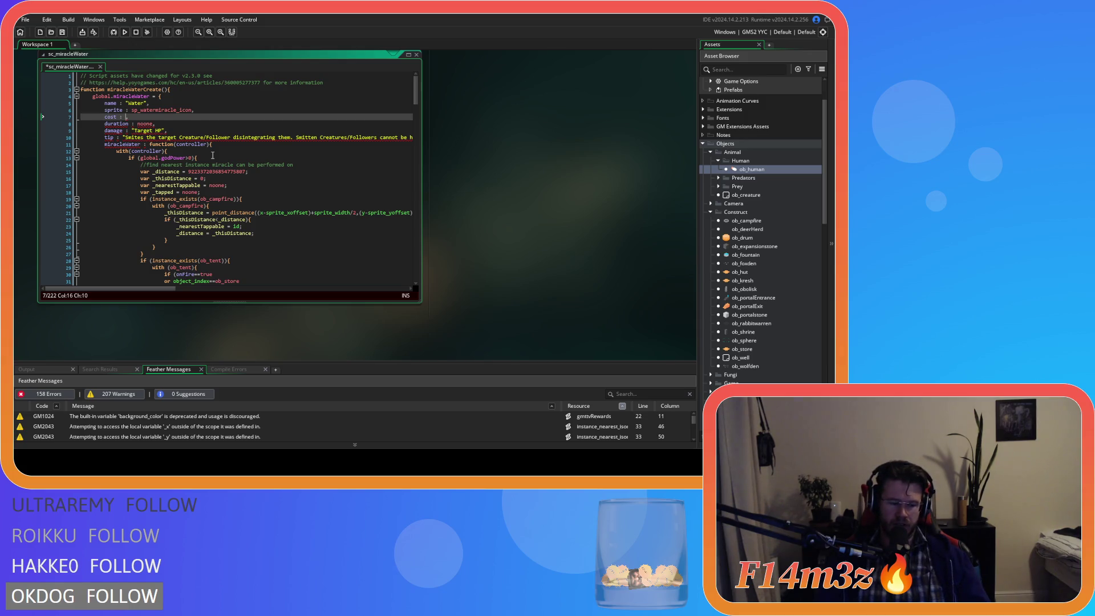
{"action": "type", "text": "5"}
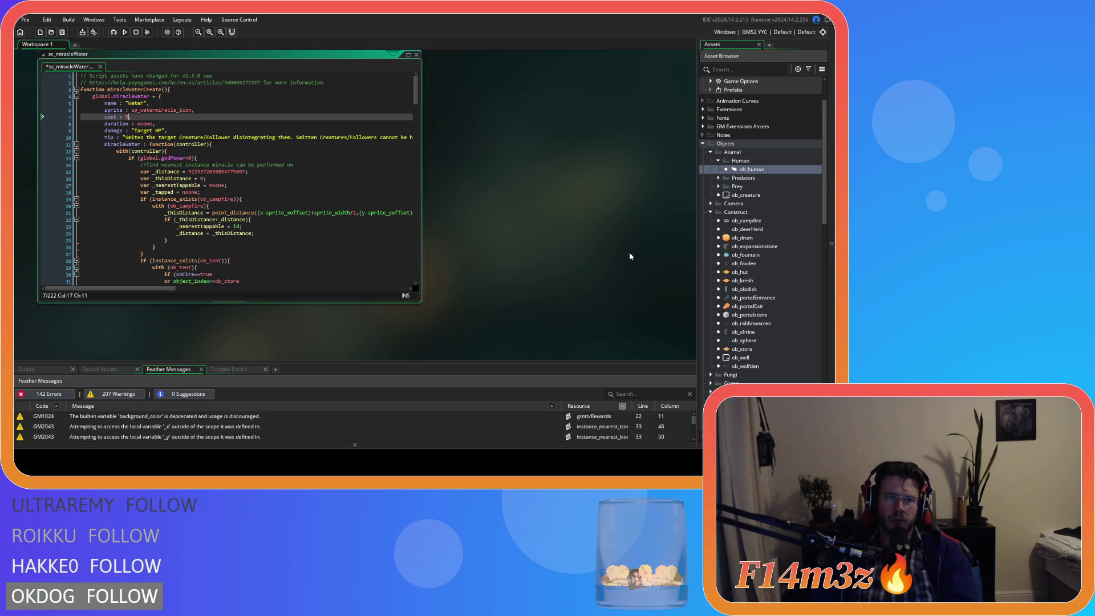
{"action": "scroll", "coordinate": [752, 323], "scroll_direction": "down", "scroll_amount": 15}
Step: Expand the Objects > Game folder in the Asset Browser and open ob_controller
{"action": "scroll", "coordinate": [753, 327], "scroll_direction": "down", "scroll_amount": 5}
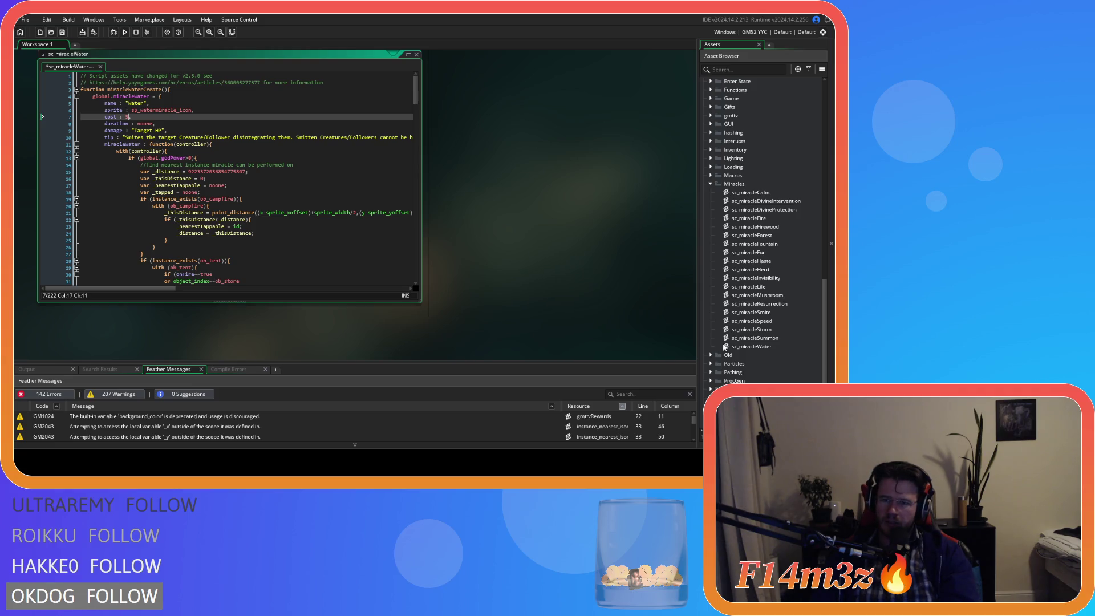
{"action": "left_click", "coordinate": [748, 286]}
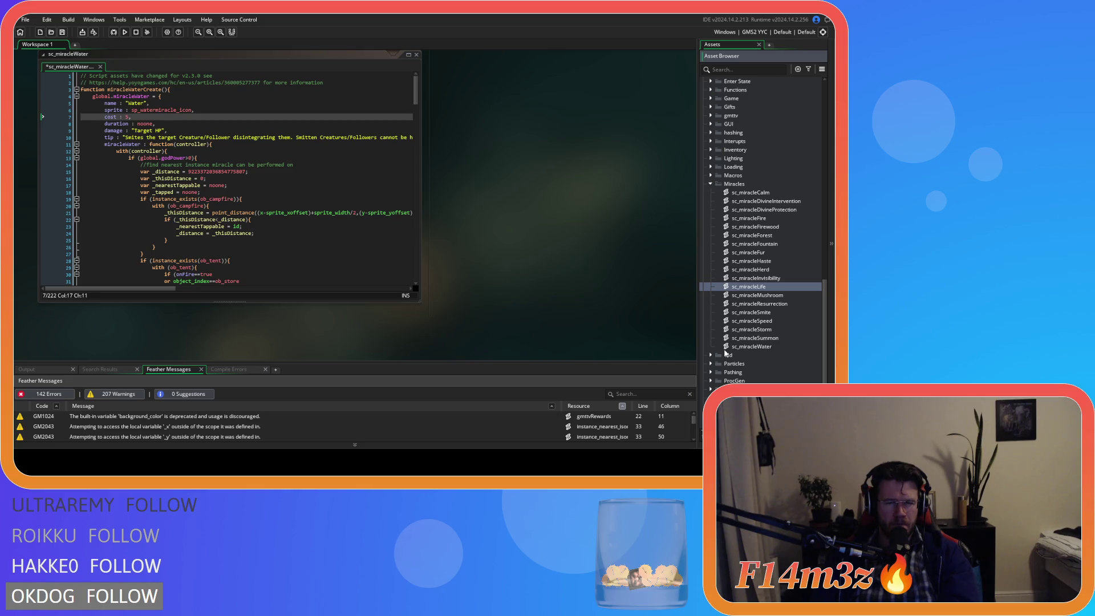
{"action": "scroll", "coordinate": [786, 292], "scroll_direction": "down", "scroll_amount": 10}
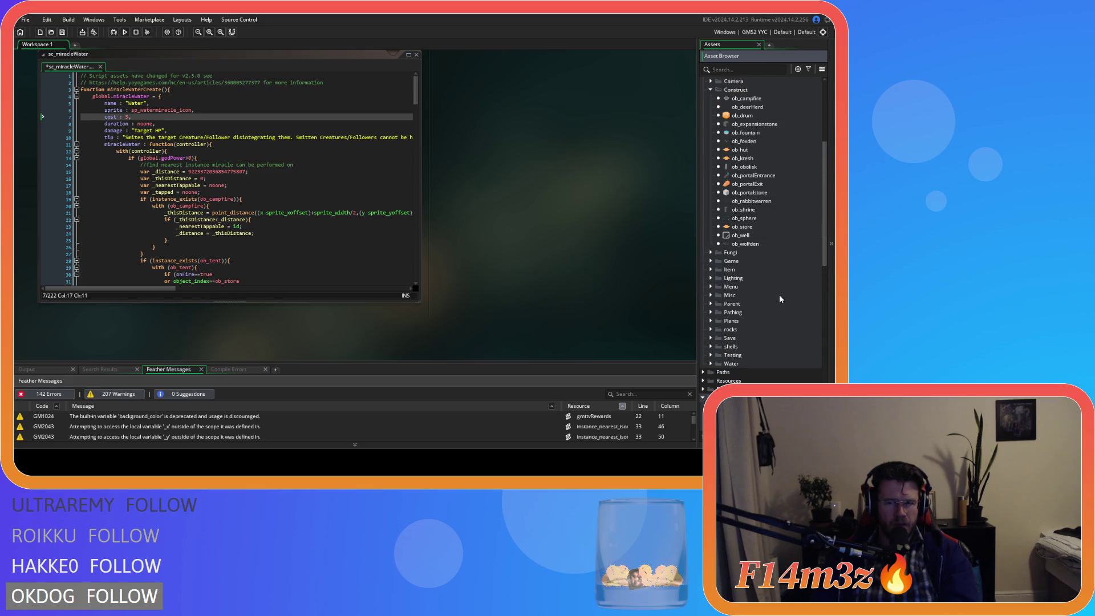
{"action": "scroll", "coordinate": [757, 304], "scroll_direction": "up", "scroll_amount": 1}
{"action": "left_click", "coordinate": [711, 295]}
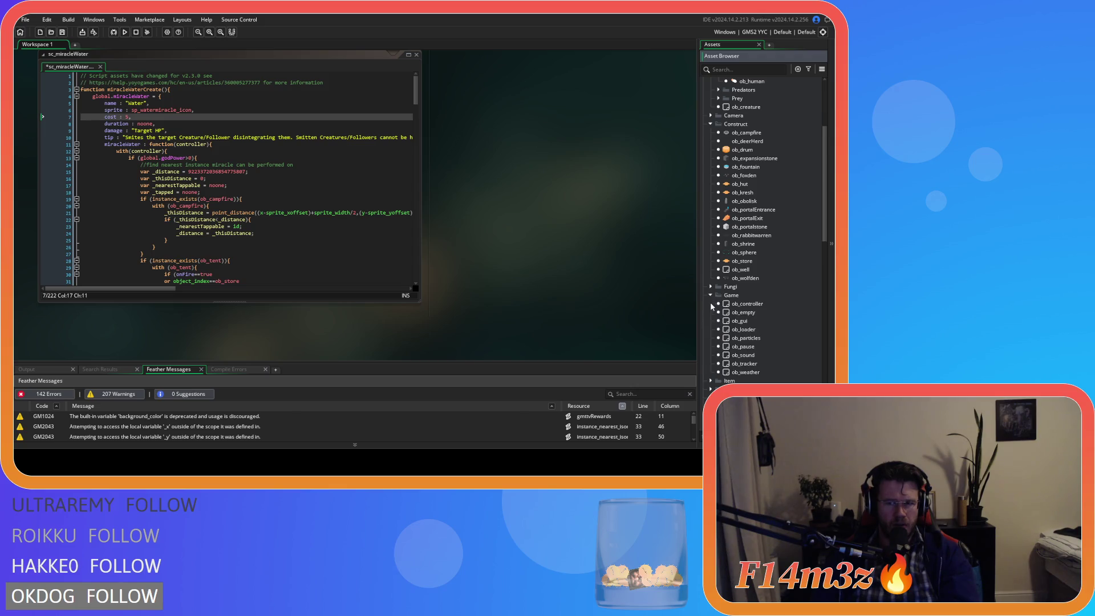
{"action": "double_click", "coordinate": [747, 306]}
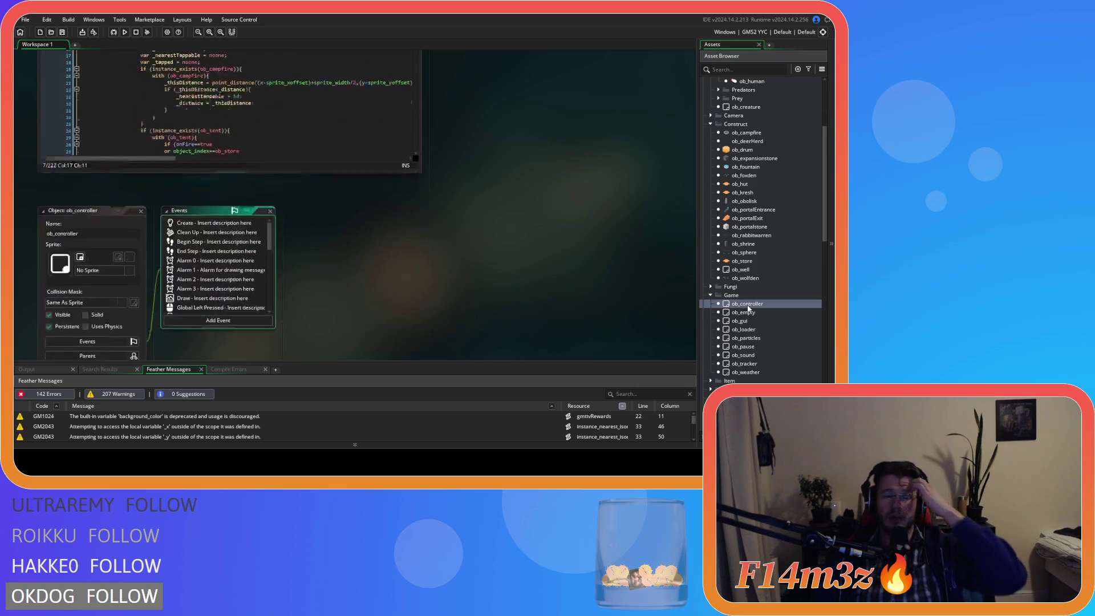
Step: Browse ob_controller's Create and Global Left Pressed events, then open Global Left Released code
{"action": "left_click", "coordinate": [181, 122]}
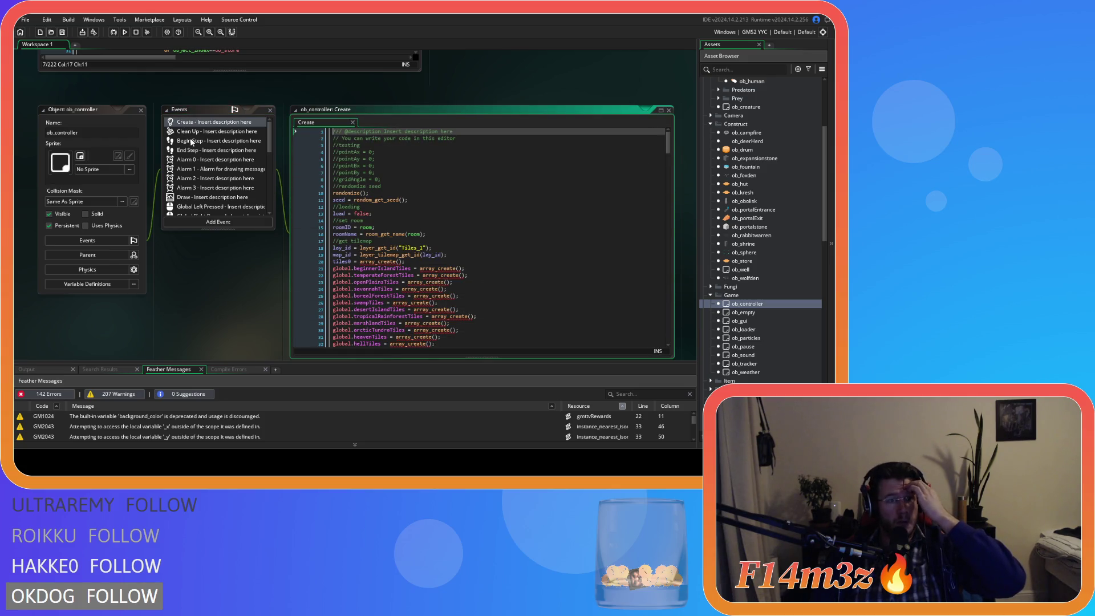
{"action": "scroll", "coordinate": [193, 158], "scroll_direction": "down", "scroll_amount": 2}
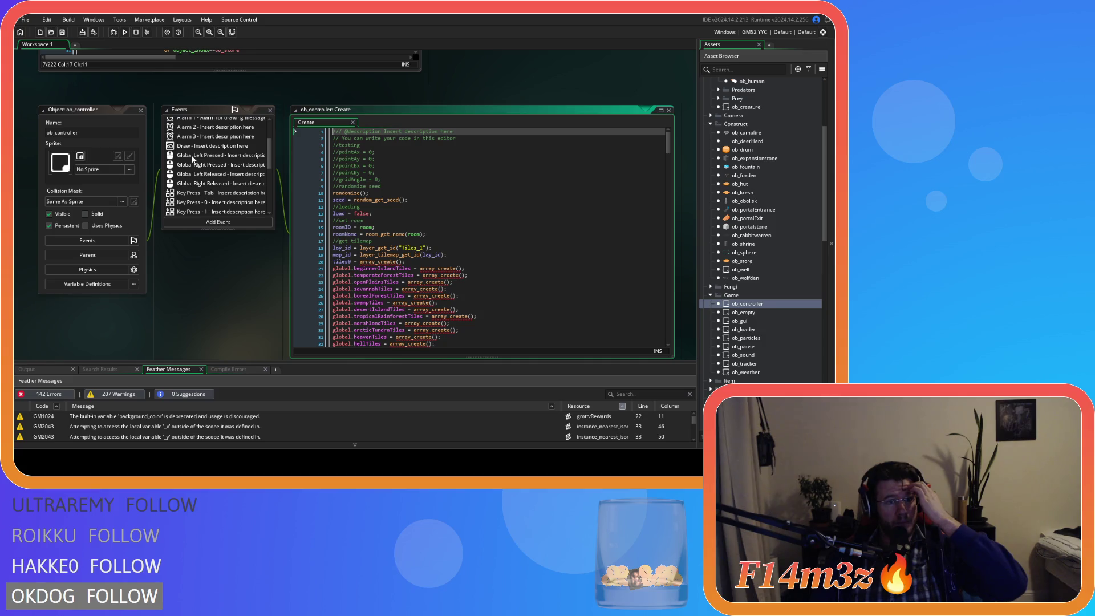
{"action": "left_click", "coordinate": [193, 156]}
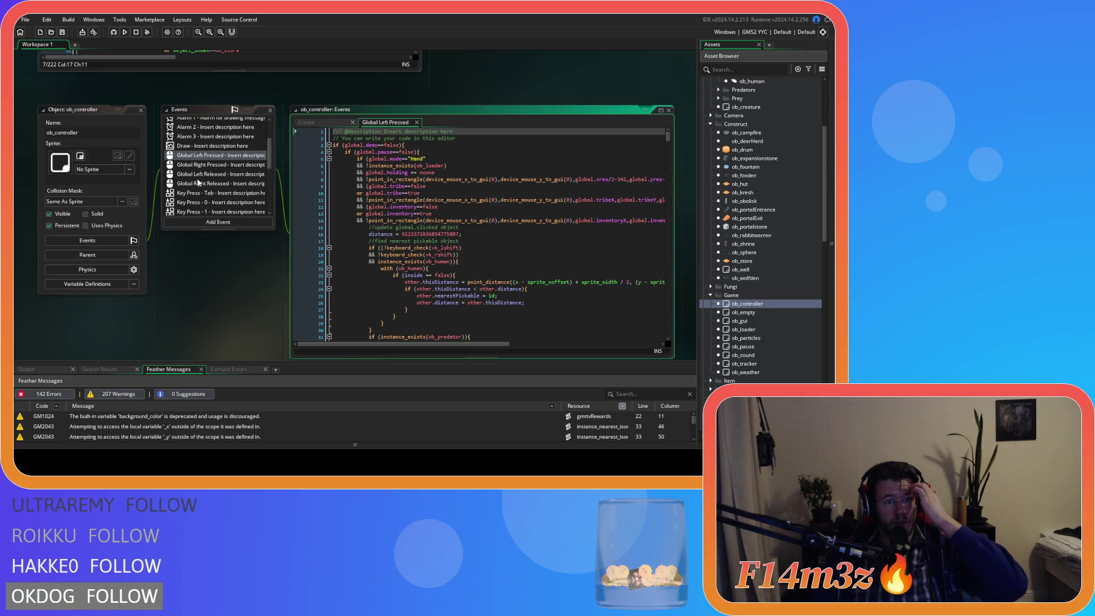
{"action": "left_click", "coordinate": [239, 175]}
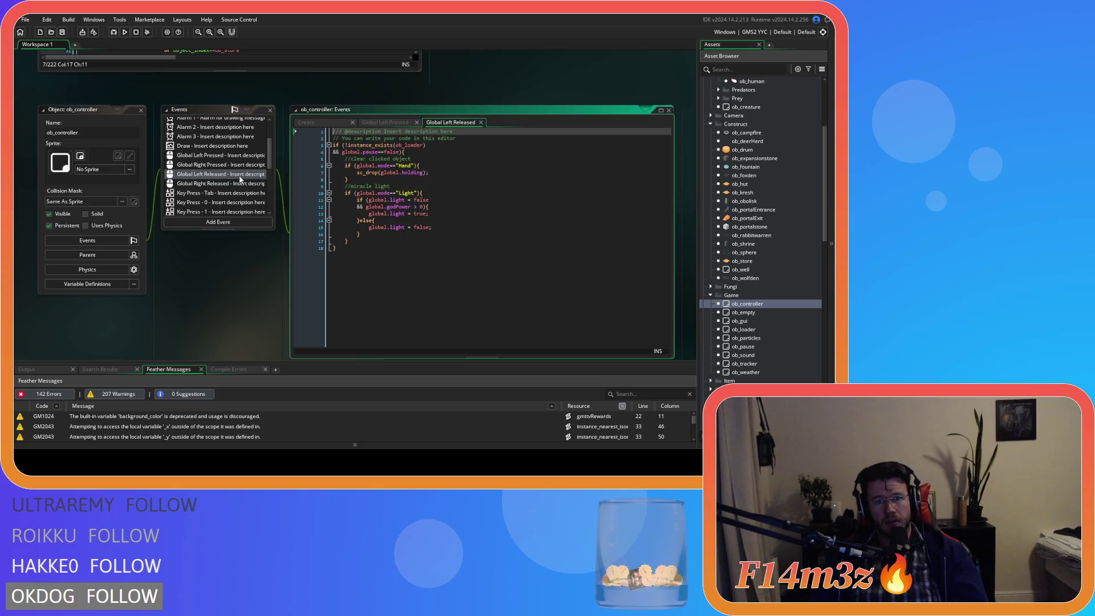
{"action": "left_click", "coordinate": [428, 248]}
Step: Inspect the Light mode check and the global.light = false line in Global Left Released
{"action": "left_click", "coordinate": [430, 193]}
{"action": "key", "text": "Up"}
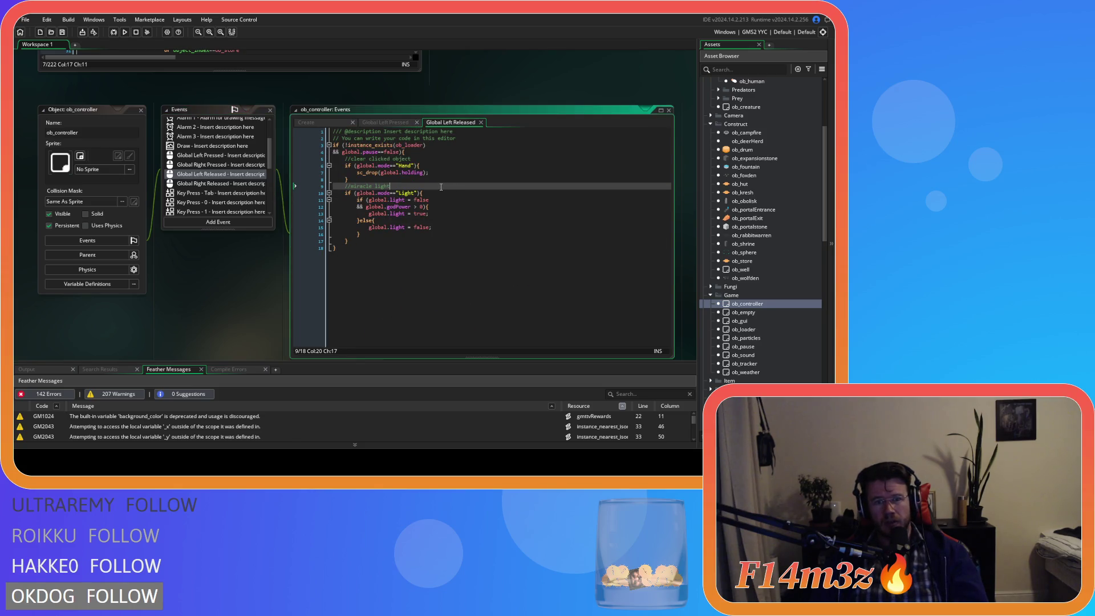
{"action": "left_click_drag", "start_coordinate": [398, 193], "coordinate": [418, 194]}
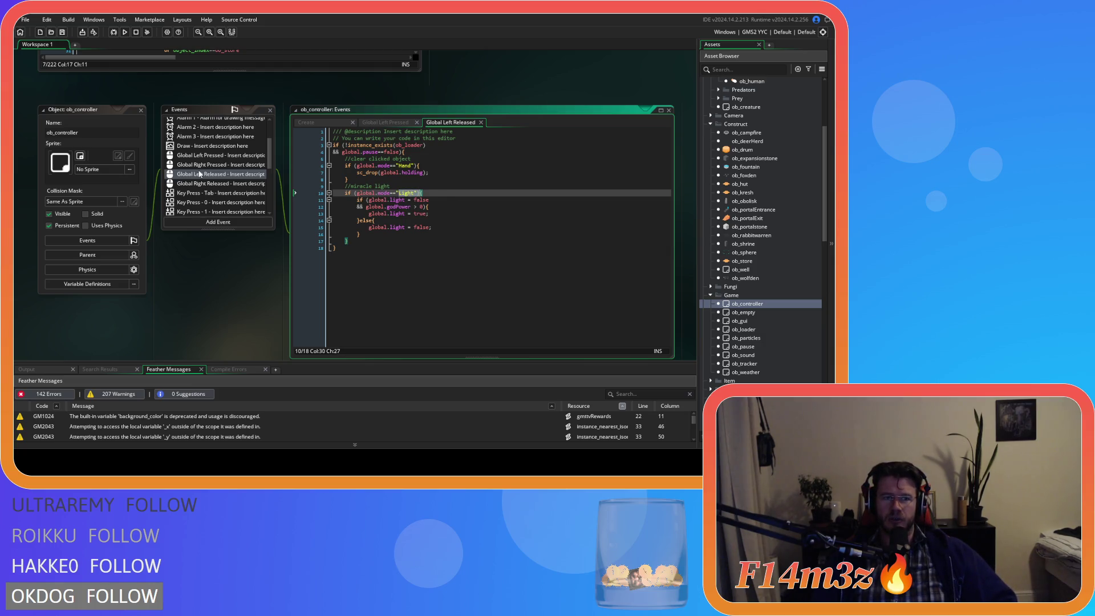
{"action": "left_click", "coordinate": [414, 243]}
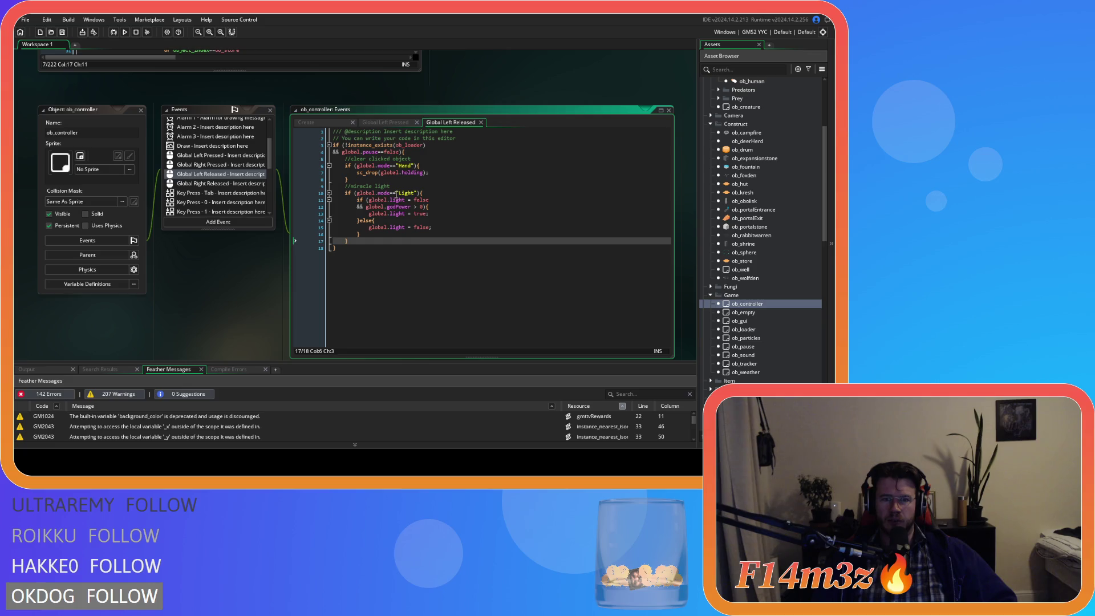
{"action": "left_click_drag", "start_coordinate": [429, 199], "coordinate": [369, 200]}
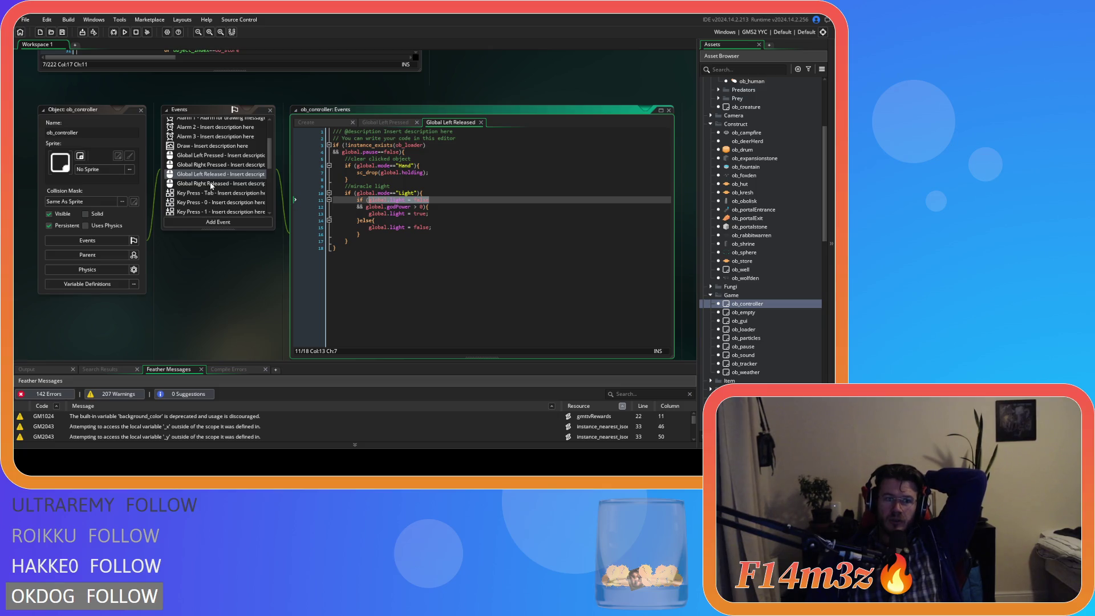
Step: Review Global Tap's miracle calls, selecting miracleSmite(id) on line 32, then return to sc_miracleWater
{"action": "scroll", "coordinate": [215, 182], "scroll_direction": "down", "scroll_amount": 5}
{"action": "left_click", "coordinate": [215, 201]}
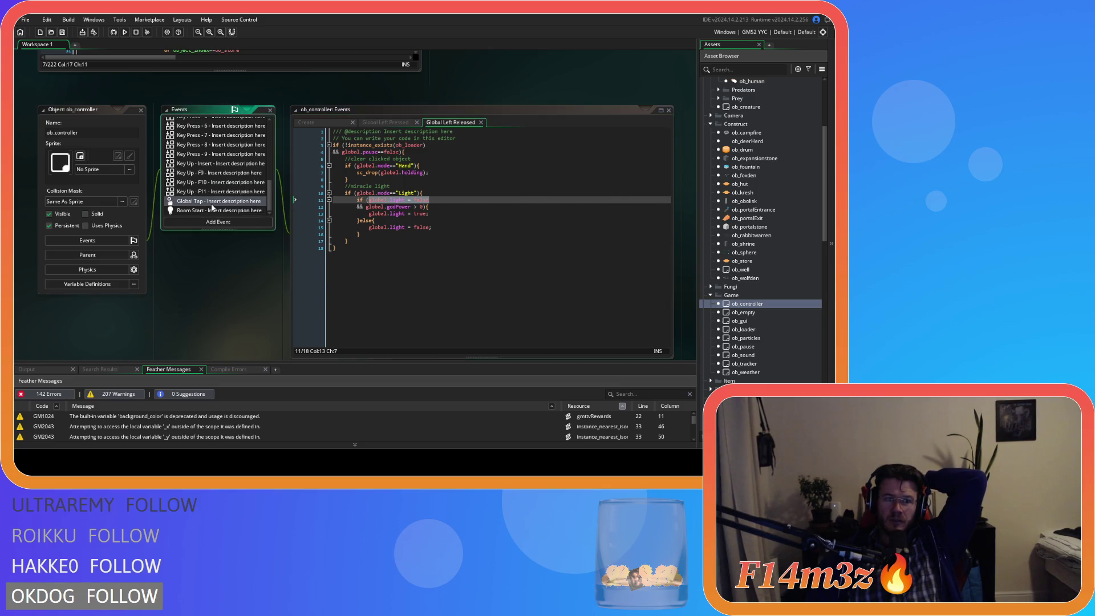
{"action": "left_click", "coordinate": [419, 268]}
{"action": "scroll", "coordinate": [492, 276], "scroll_direction": "down", "scroll_amount": 10}
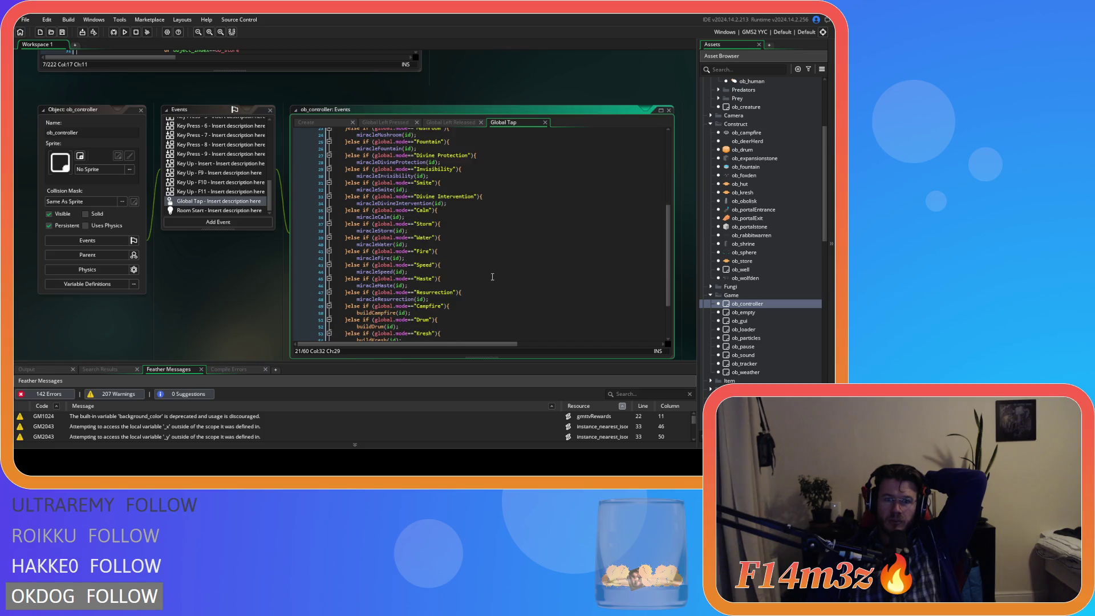
{"action": "scroll", "coordinate": [486, 282], "scroll_direction": "up", "scroll_amount": 5}
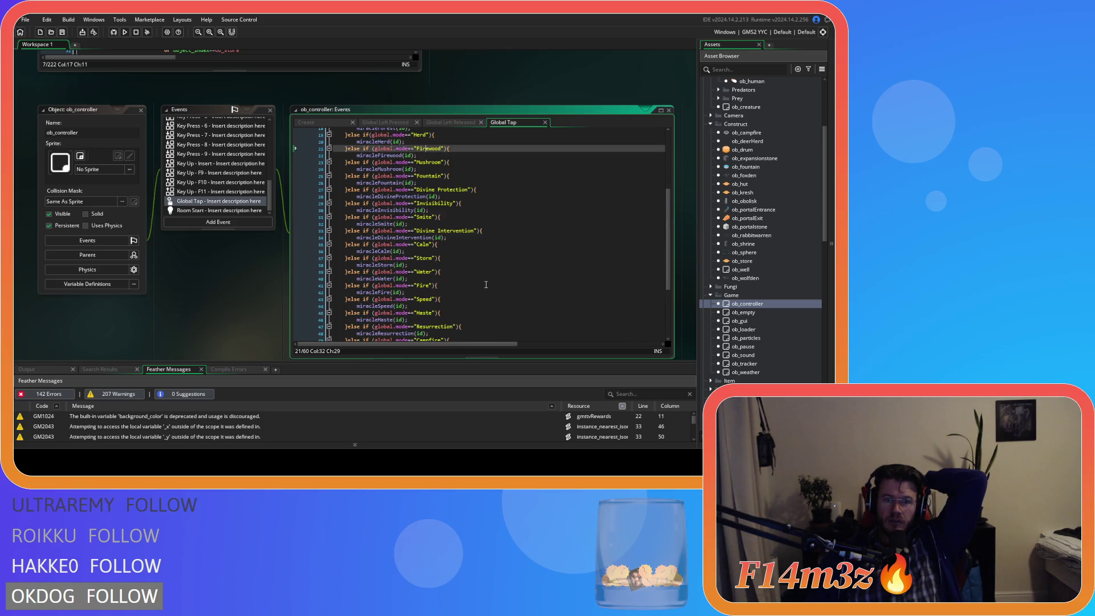
{"action": "scroll", "coordinate": [486, 284], "scroll_direction": "up", "scroll_amount": 1}
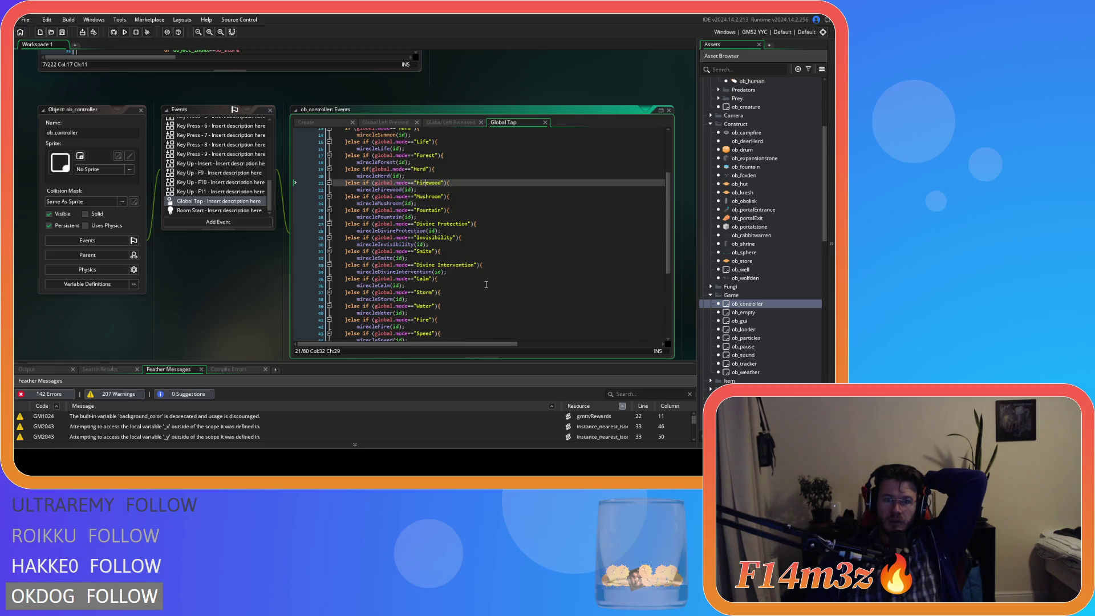
{"action": "double_click", "coordinate": [375, 257]}
{"action": "key", "text": "shift+End"}
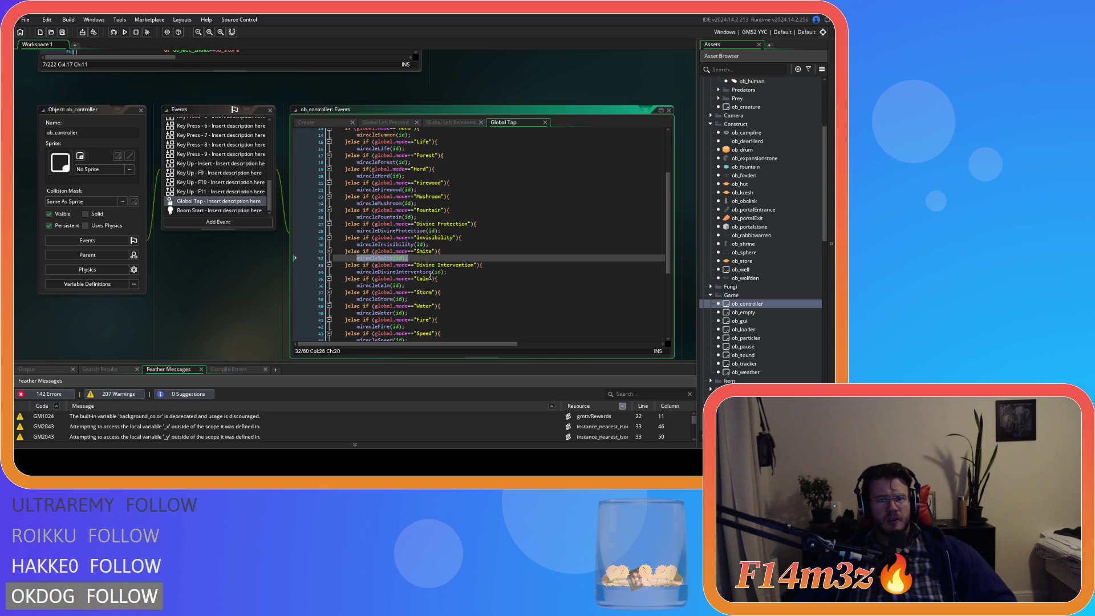
{"action": "key", "text": "ctrl+Tab"}
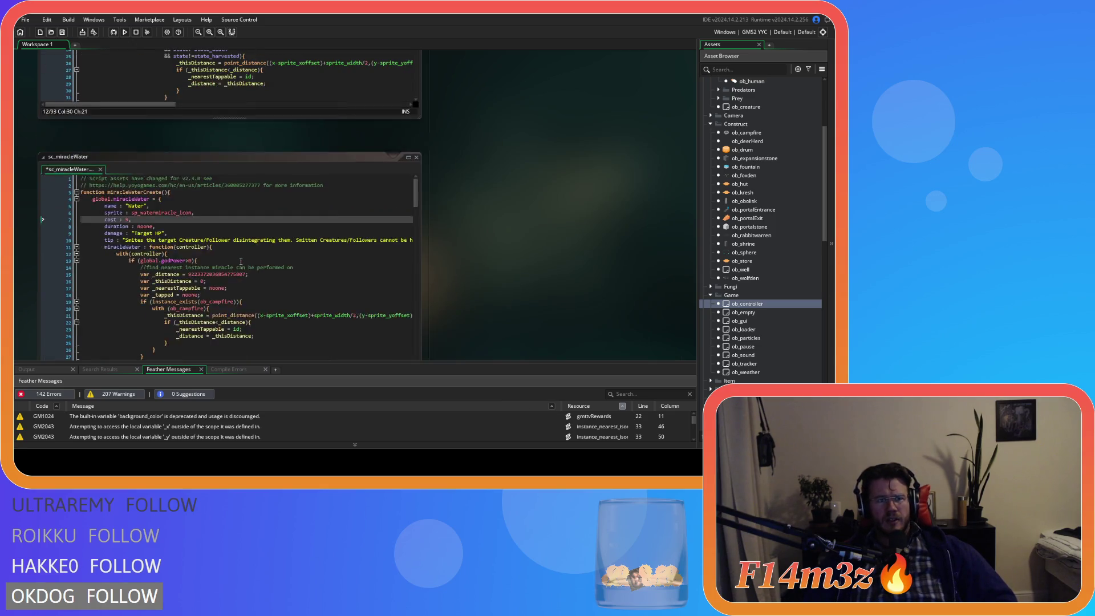
Step: Inspect the global.miracleWater struct and its miracleWater method, then select Global Tap's mode lines
{"action": "double_click", "coordinate": [122, 170]}
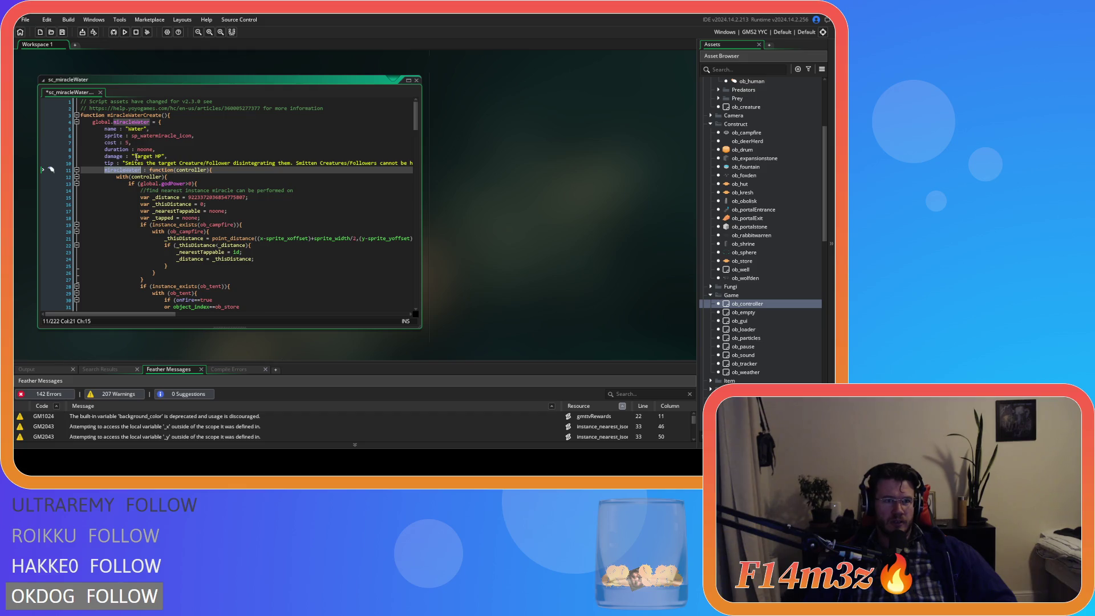
{"action": "left_click", "coordinate": [147, 123]}
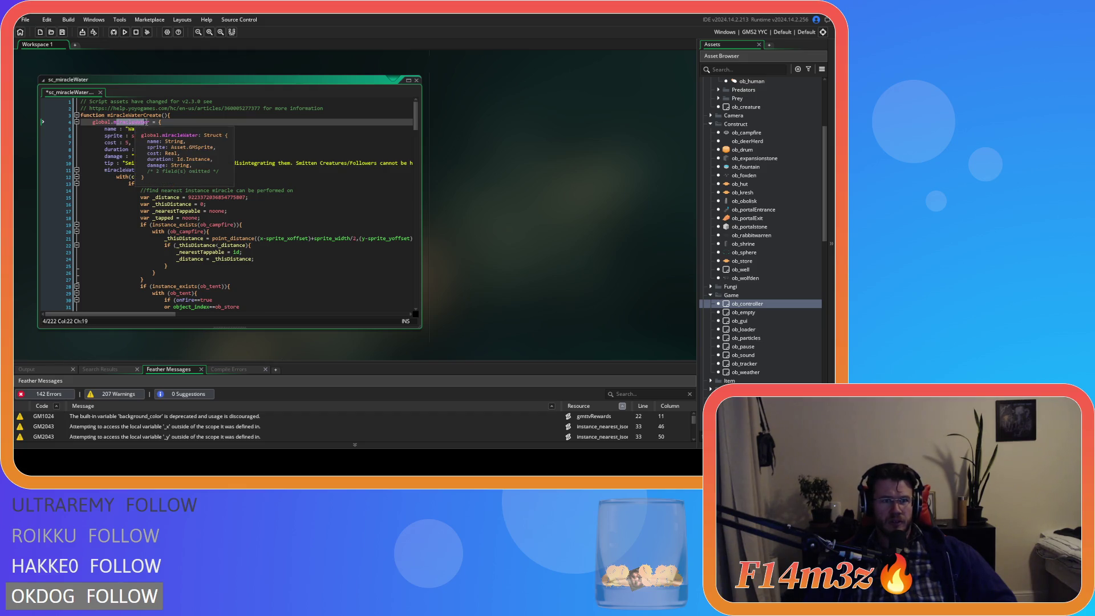
{"action": "left_click", "coordinate": [147, 123]}
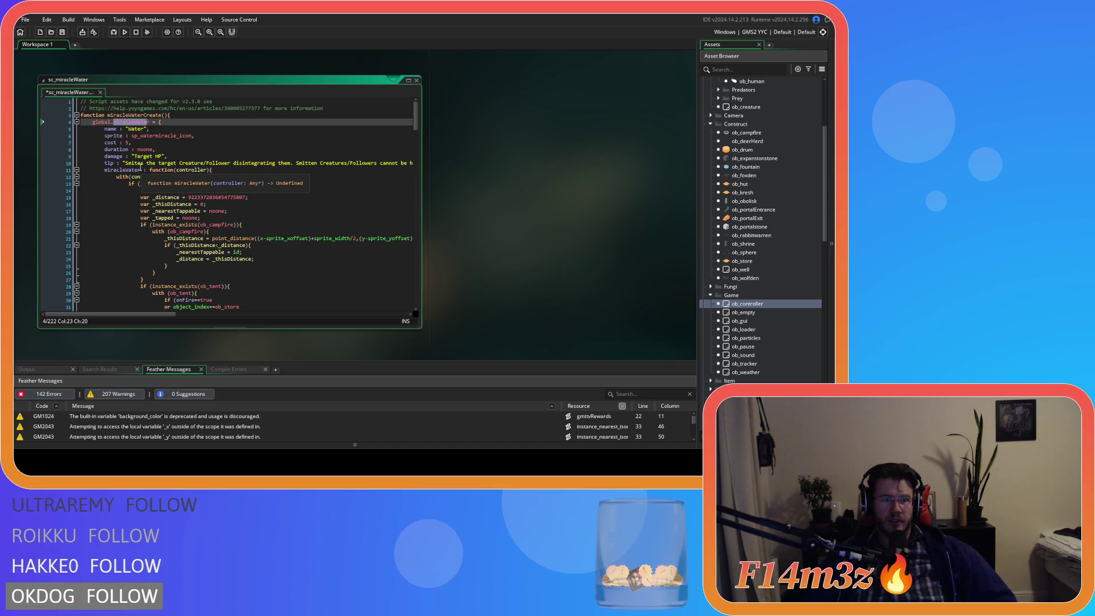
{"action": "left_click", "coordinate": [141, 170]}
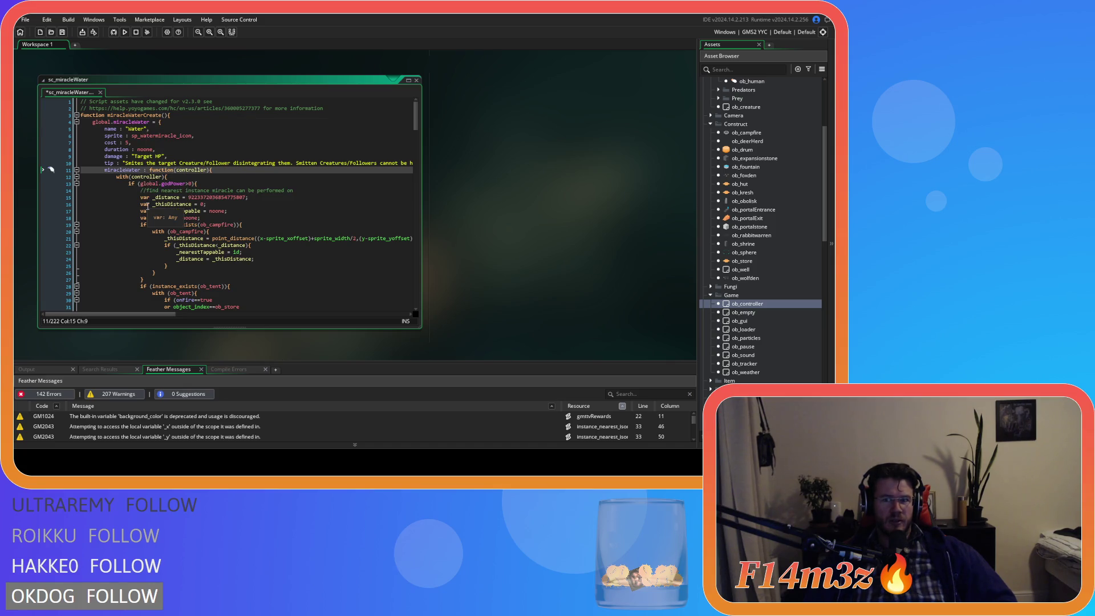
{"action": "scroll", "coordinate": [495, 303], "scroll_direction": "down", "scroll_amount": 5}
{"action": "left_click_drag", "start_coordinate": [396, 196], "coordinate": [406, 317]}
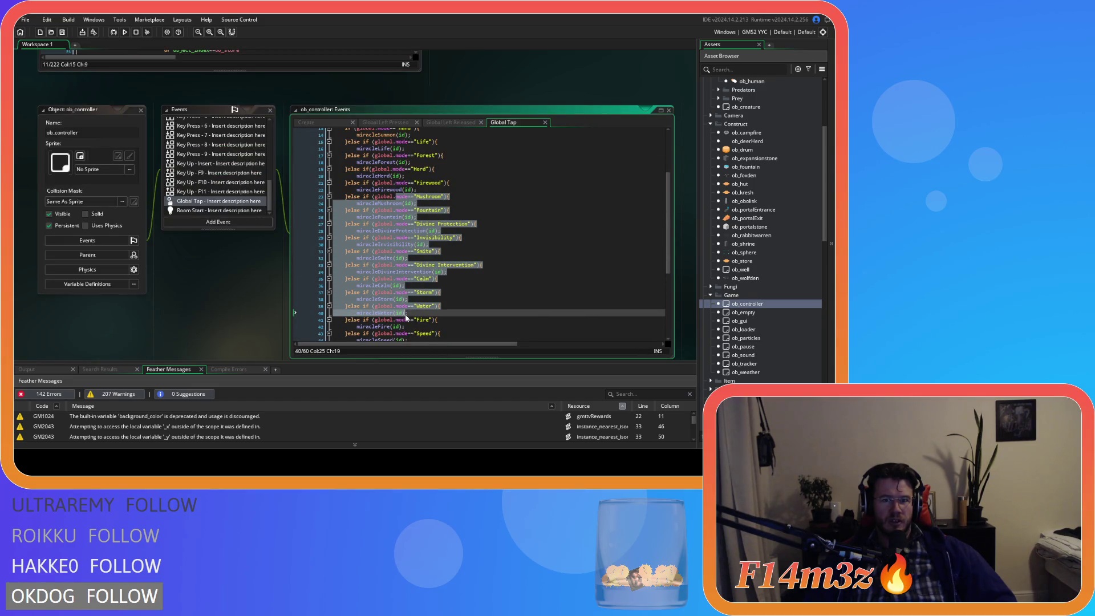
Step: Select 'Hand' in Global Tap's line 13 mode check, then scroll back to sc_miracleWater
{"action": "scroll", "coordinate": [406, 317], "scroll_direction": "up", "scroll_amount": 4}
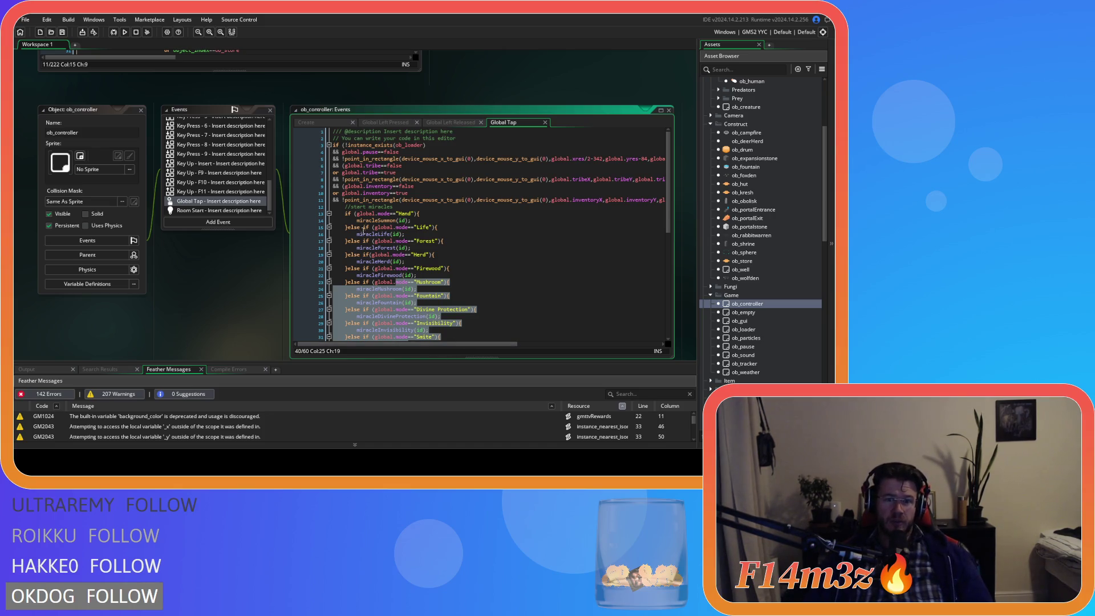
{"action": "left_click", "coordinate": [357, 213]}
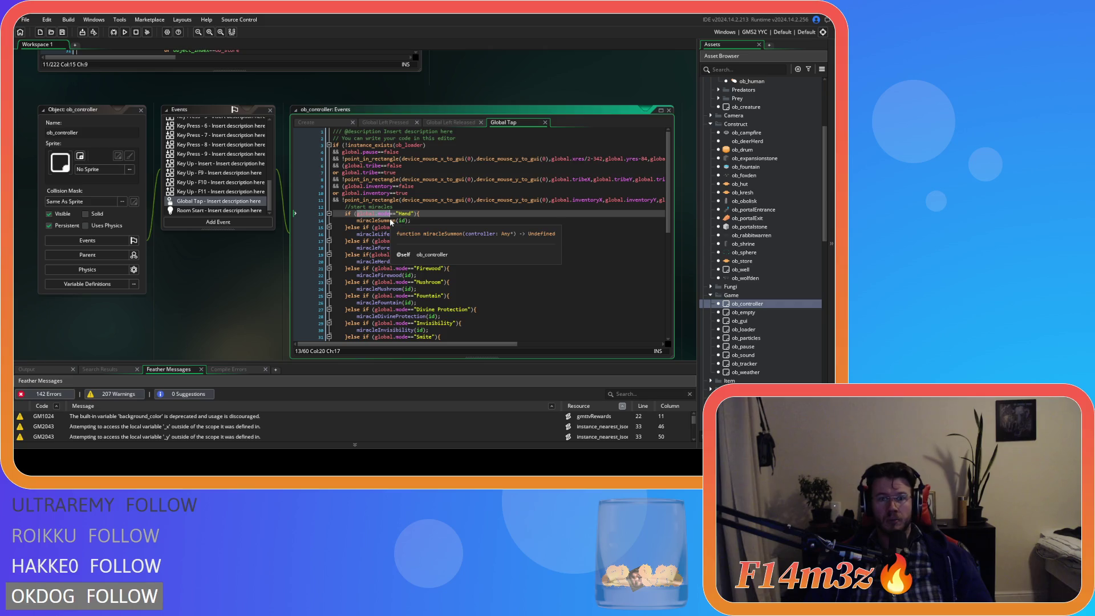
{"action": "double_click", "coordinate": [405, 213]}
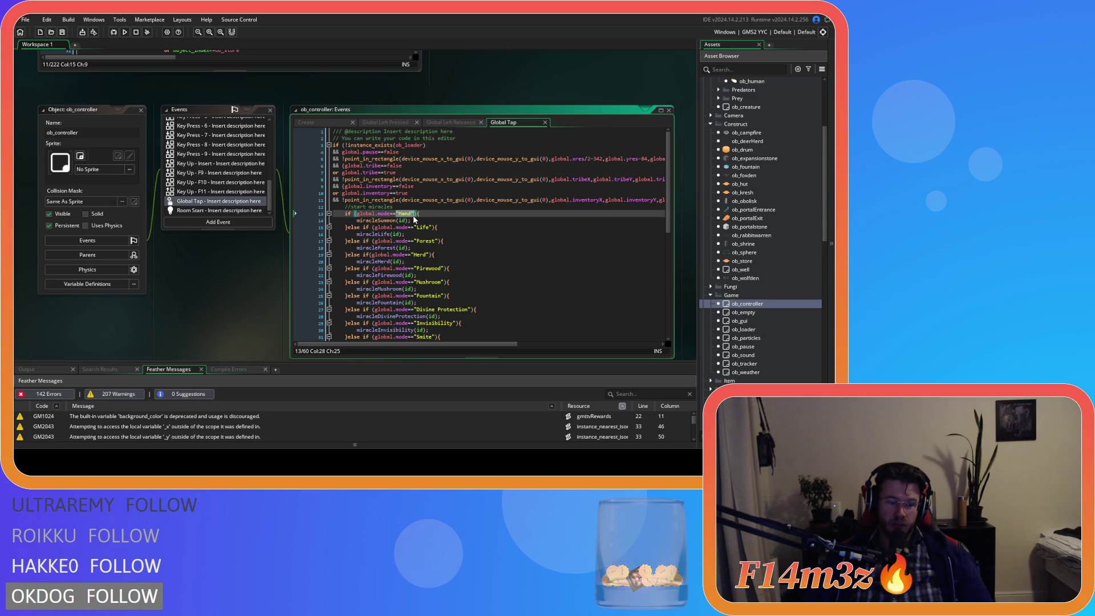
{"action": "scroll", "coordinate": [227, 303], "scroll_direction": "up", "scroll_amount": 3}
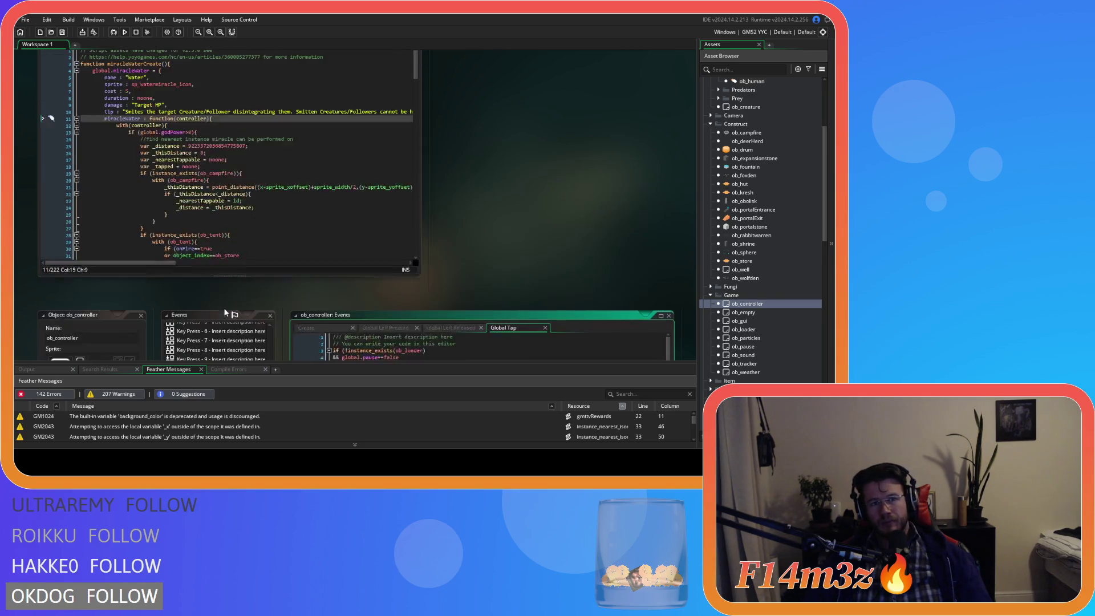
Step: Replace the method name miracleWater on line 11 with perform, dismissing the autocomplete
{"action": "scroll", "coordinate": [225, 313], "scroll_direction": "up", "scroll_amount": 1}
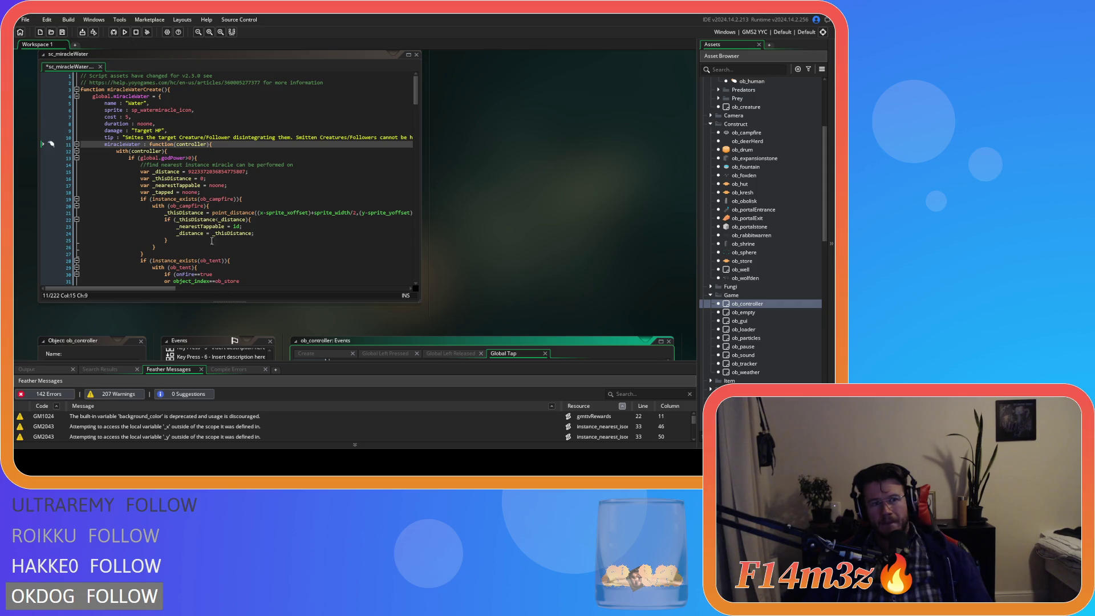
{"action": "double_click", "coordinate": [126, 143]}
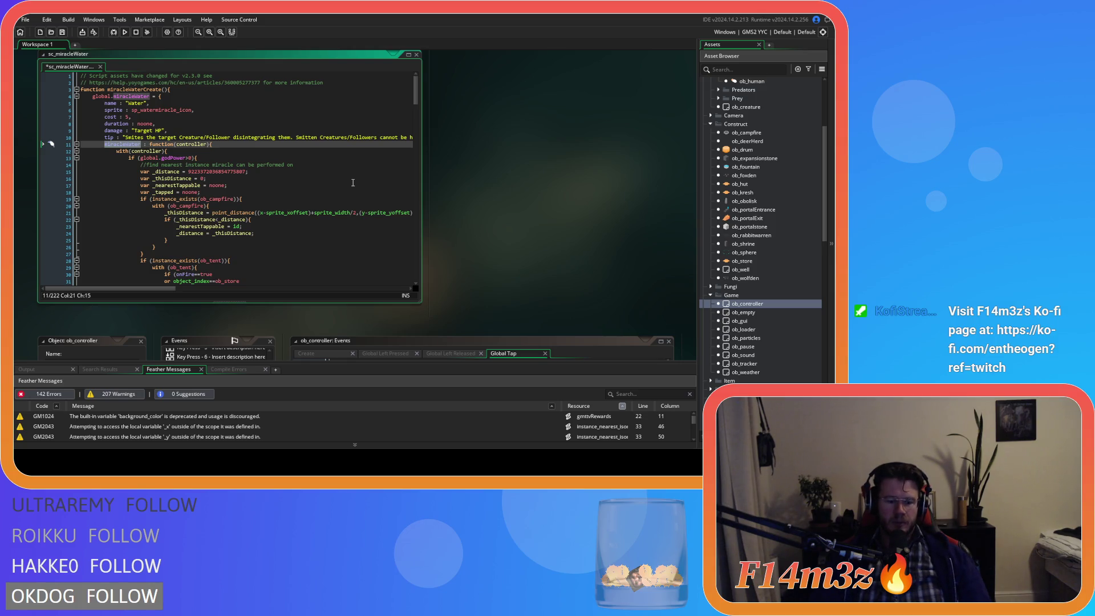
{"action": "type", "text": "per"}
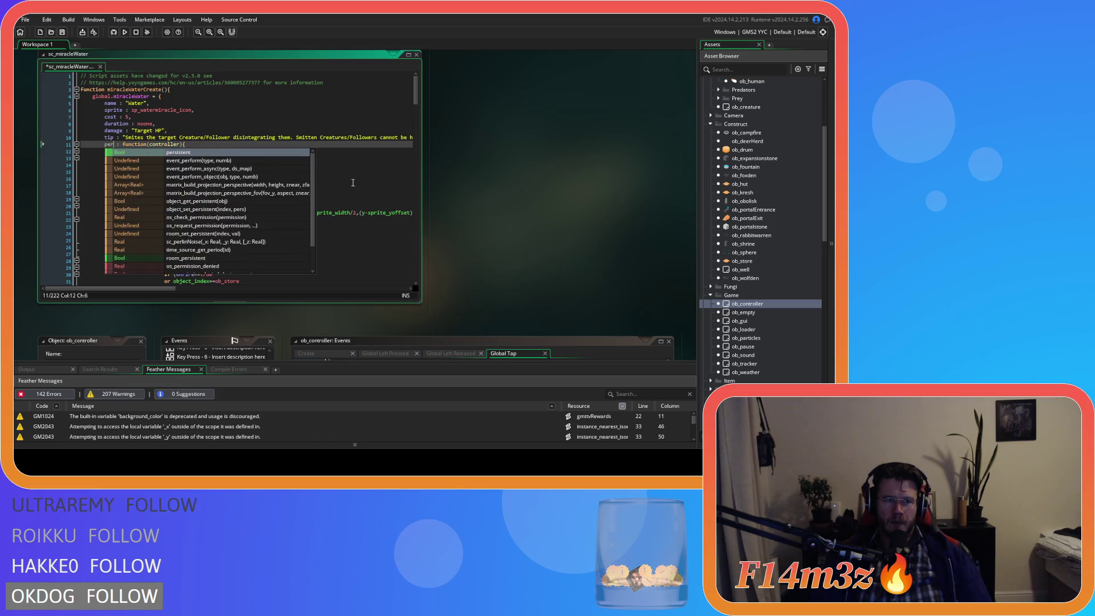
{"action": "type", "text": "form"}
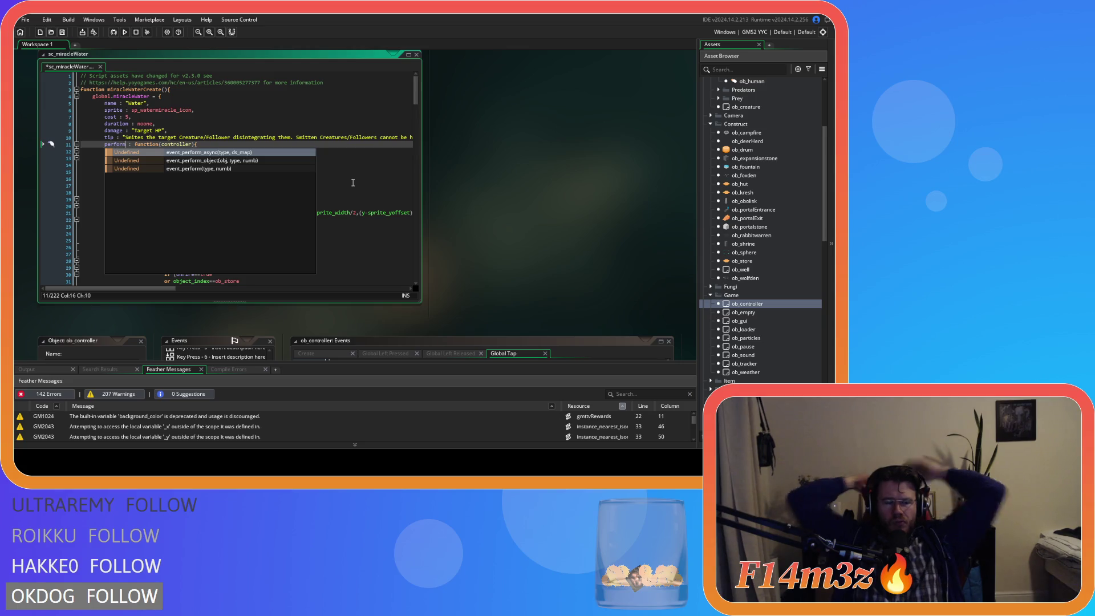
{"action": "key", "text": "Escape"}
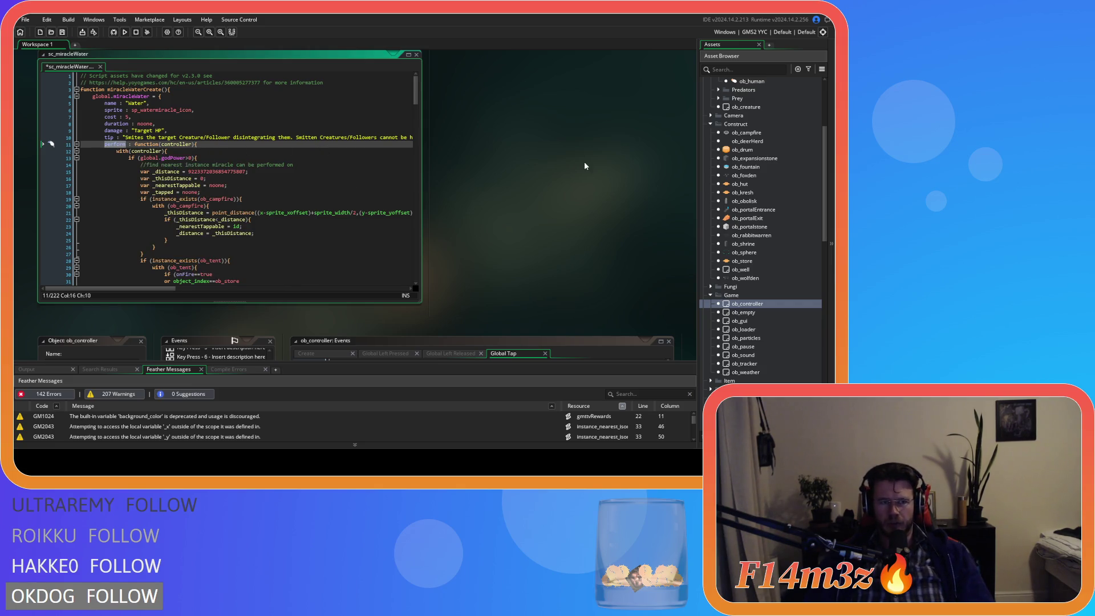
{"action": "scroll", "coordinate": [517, 227], "scroll_direction": "down", "scroll_amount": 3}
{"action": "scroll", "coordinate": [563, 236], "scroll_direction": "down", "scroll_amount": 3}
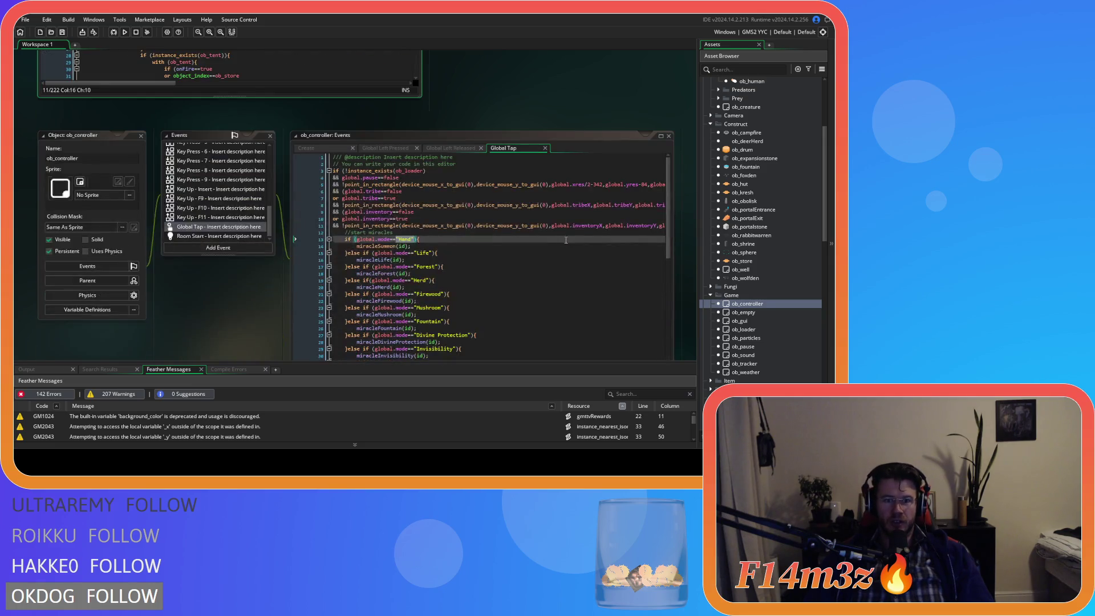
Step: Rename the method field to perform in sc_miracleCalm and sc_miracleDivineIntervention
{"action": "scroll", "coordinate": [762, 296], "scroll_direction": "down", "scroll_amount": 8}
{"action": "scroll", "coordinate": [761, 296], "scroll_direction": "down", "scroll_amount": 4}
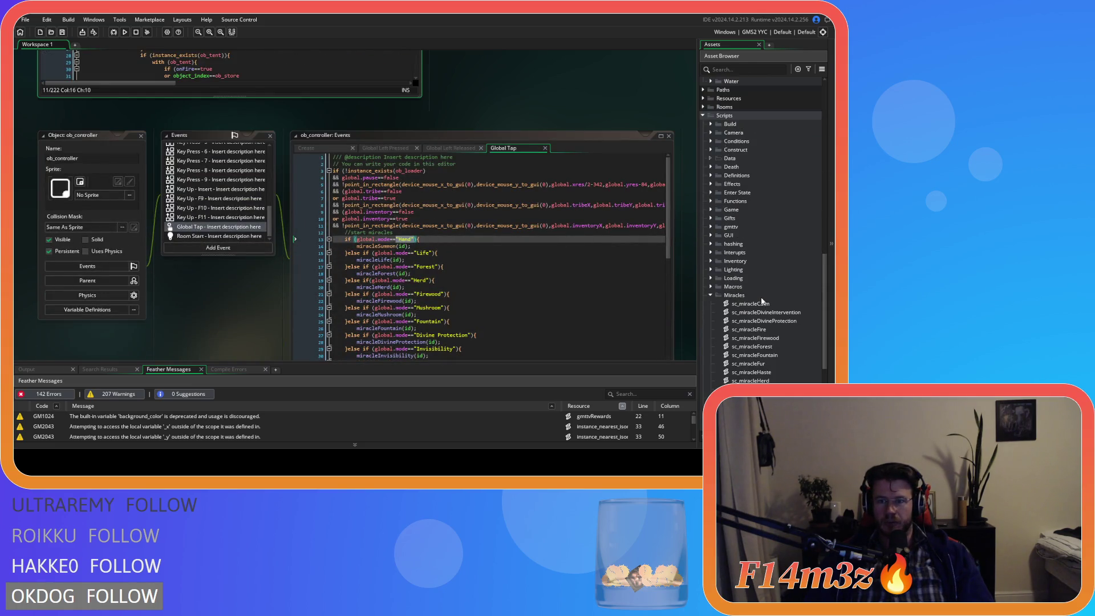
{"action": "double_click", "coordinate": [763, 303]}
{"action": "double_click", "coordinate": [121, 168]}
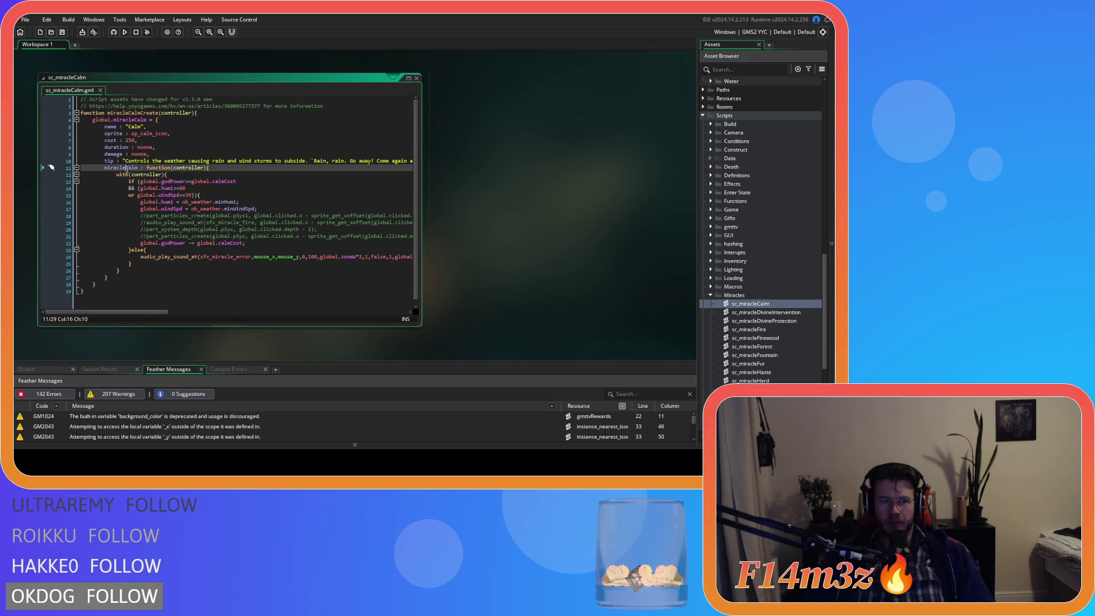
{"action": "type", "text": "perform"}
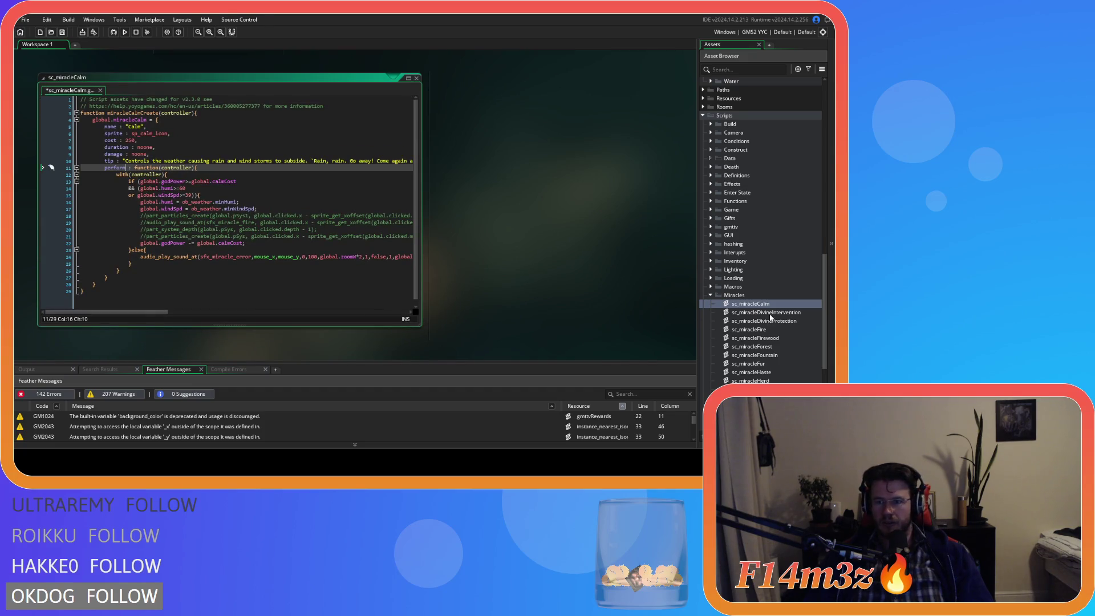
{"action": "double_click", "coordinate": [767, 313]}
{"action": "double_click", "coordinate": [117, 168]}
{"action": "type", "text": "perform"}
Step: Rename the method field to perform in sc_miracleDivineProtection and sc_miracleForest
{"action": "double_click", "coordinate": [764, 321]}
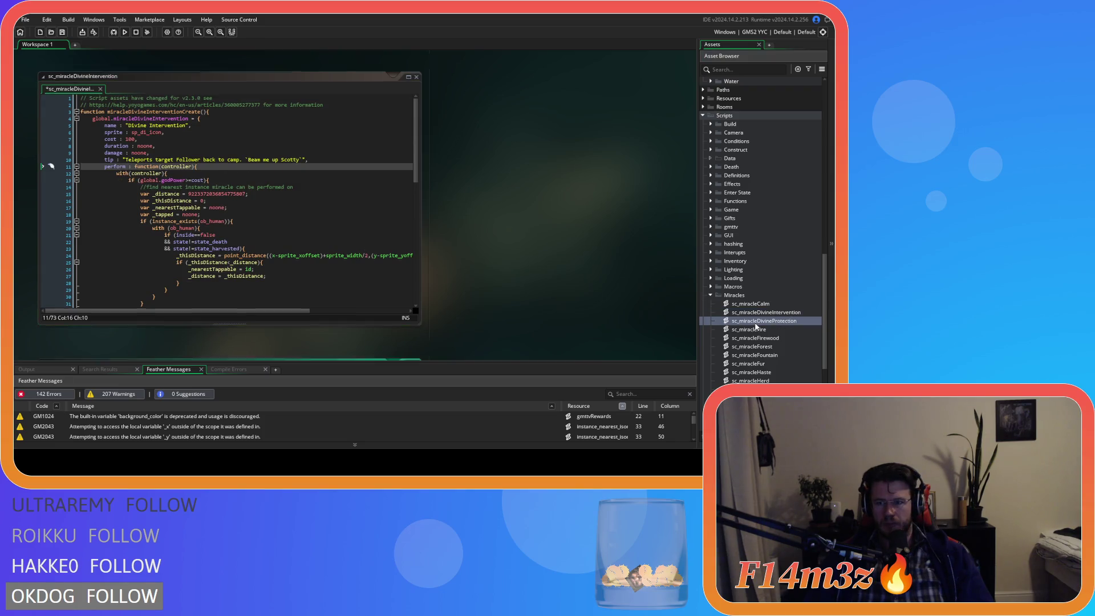
{"action": "double_click", "coordinate": [123, 168]}
{"action": "type", "text": "perform : function(controller){"}
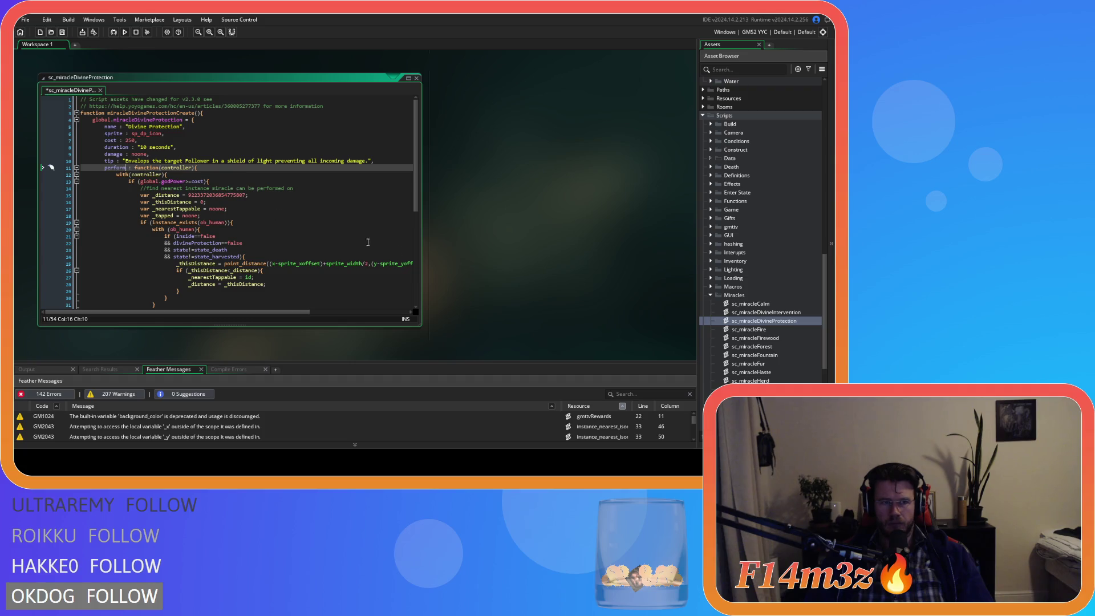
{"action": "left_click", "coordinate": [763, 329]}
{"action": "double_click", "coordinate": [751, 346]}
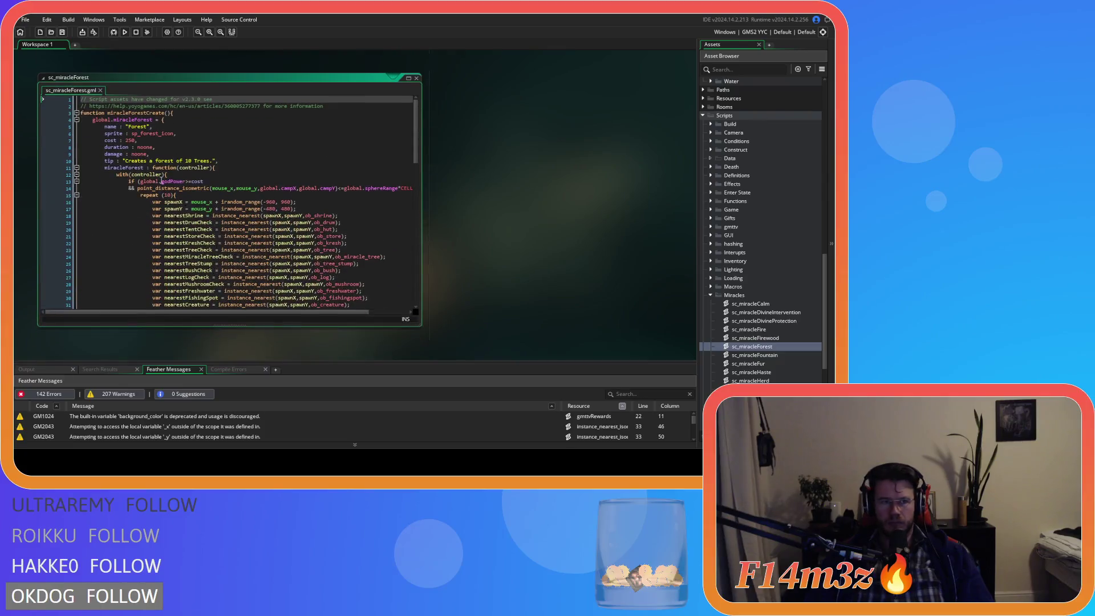
{"action": "double_click", "coordinate": [117, 168]}
{"action": "type", "text": "perform"}
Step: Rename sc_miracleFountain's method to perform, then open and close sc_miracleFur, which has none
{"action": "double_click", "coordinate": [754, 355]}
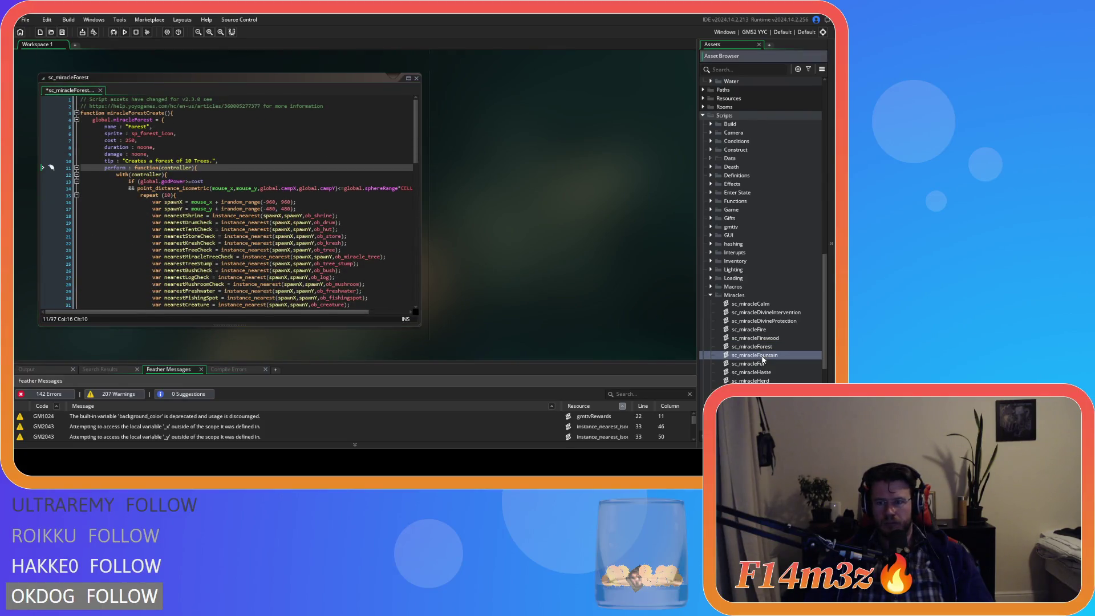
{"action": "double_click", "coordinate": [122, 167]}
{"action": "type", "text": "perform : function(controller){"}
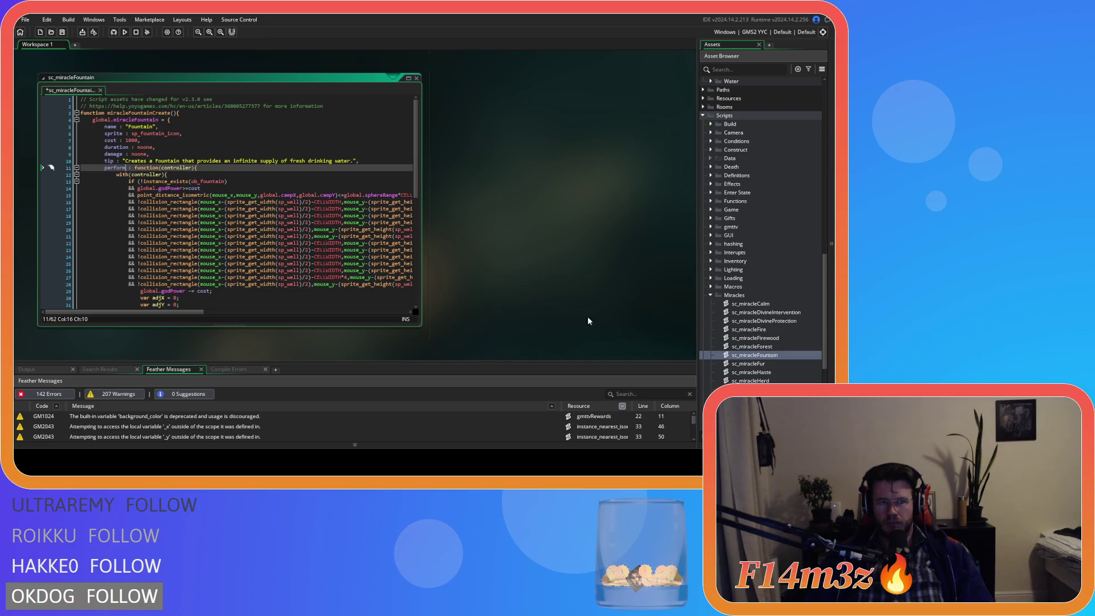
{"action": "left_click", "coordinate": [756, 365]}
{"action": "double_click", "coordinate": [756, 365]}
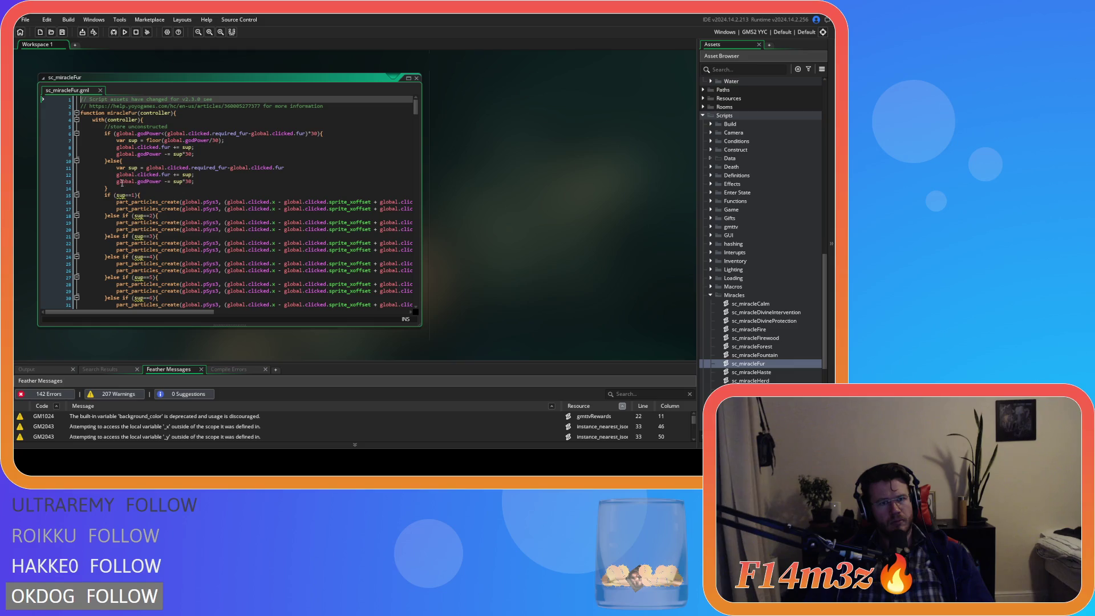
{"action": "left_click", "coordinate": [416, 78]}
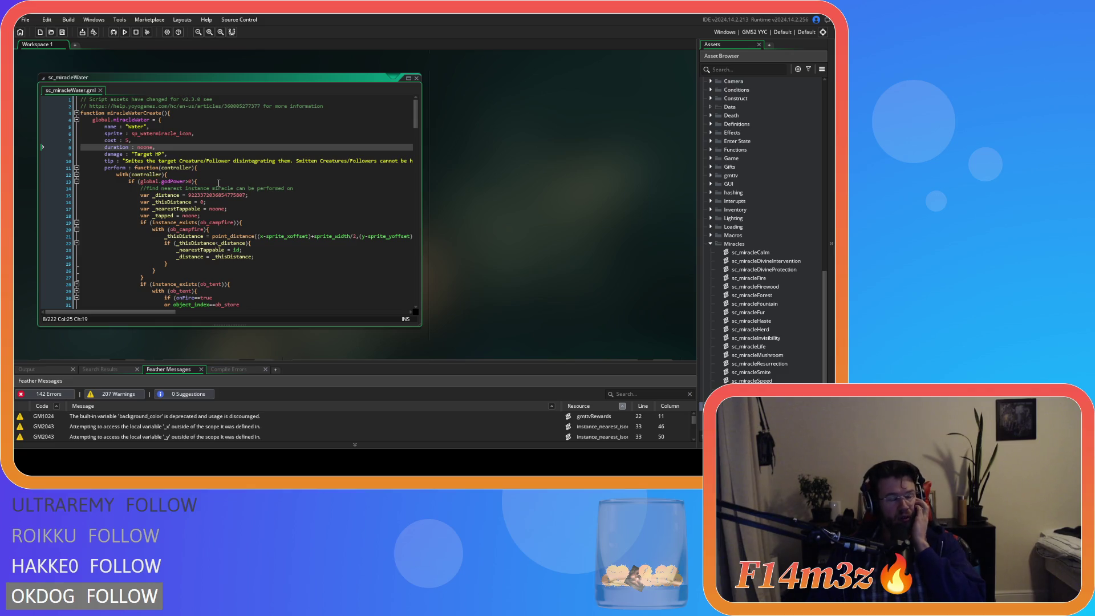
Step: Change the Water miracle's line-7 cost from 5 to 100 and save sc_miracleWater
{"action": "left_click", "coordinate": [130, 140]}
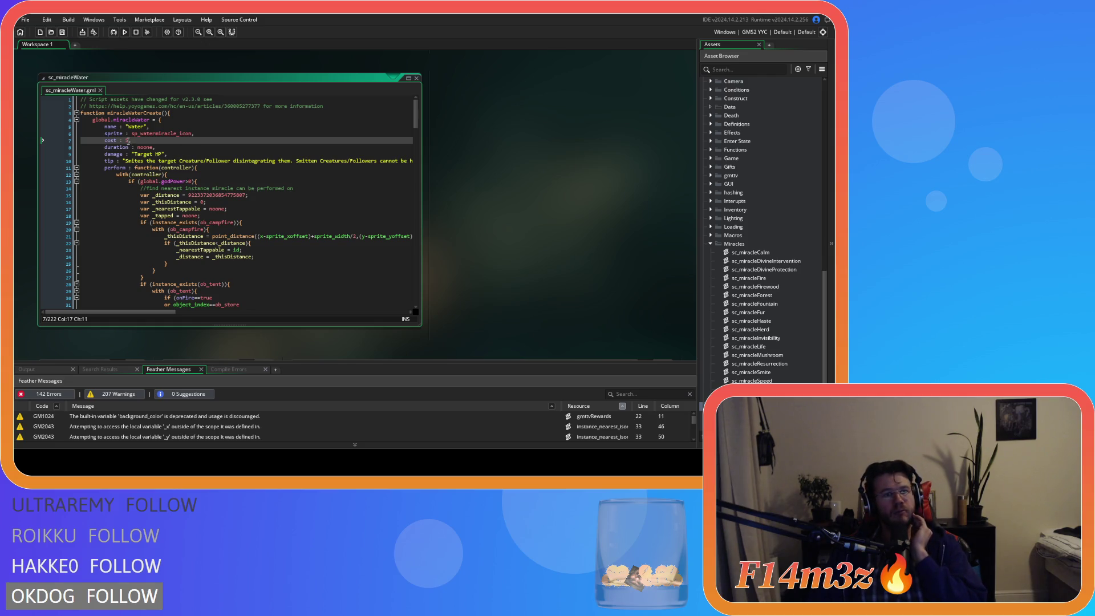
{"action": "type", "text": "1"}
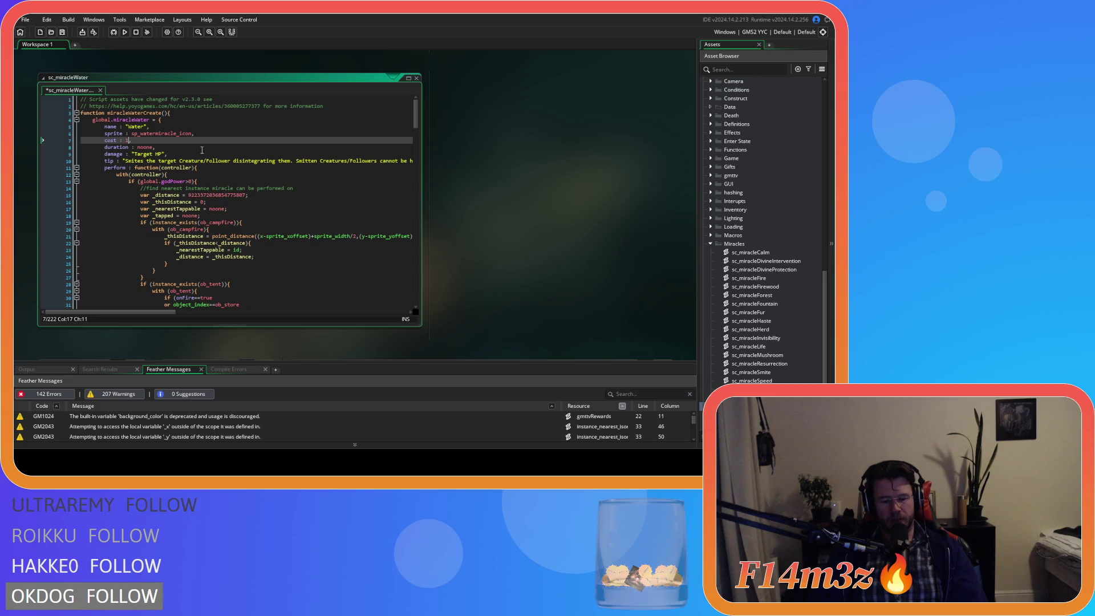
{"action": "type", "text": "00"}
{"action": "key", "text": "End"}
{"action": "key", "text": "ctrl+s"}
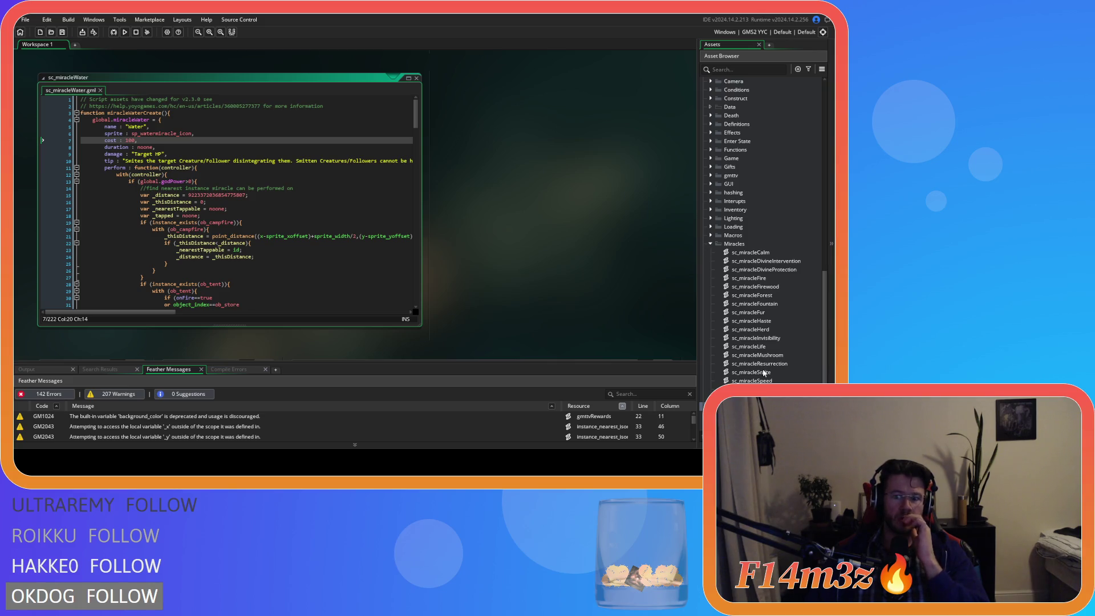
{"action": "double_click", "coordinate": [751, 389]}
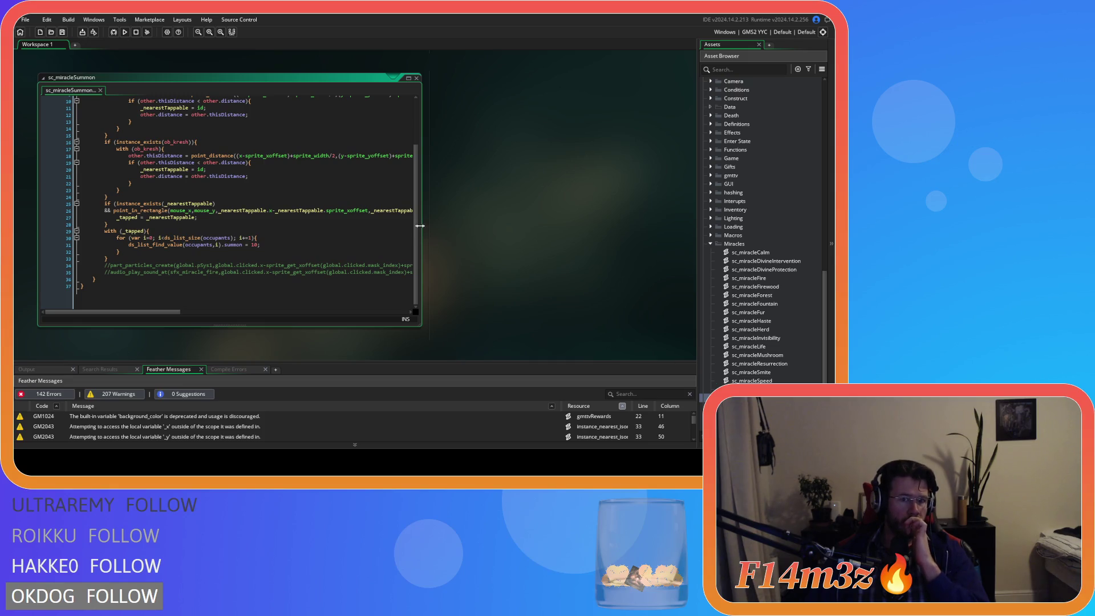
{"action": "scroll", "coordinate": [416, 226], "scroll_direction": "up", "scroll_amount": 3}
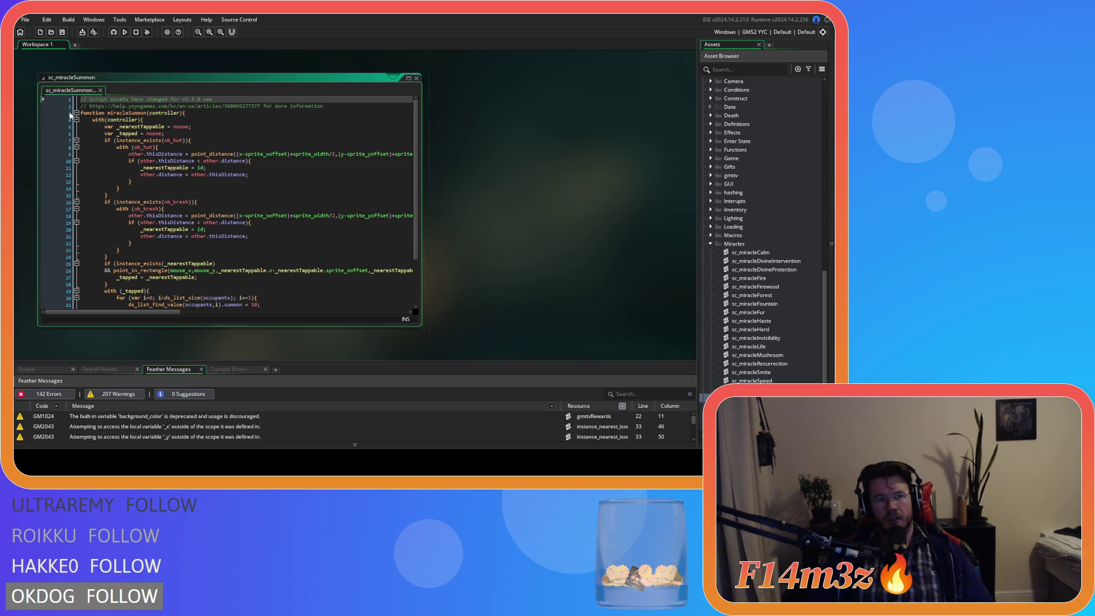
{"action": "double_click", "coordinate": [131, 113]}
Step: Find all project uses of miracleSummon and open its call in ob_controller's Global Tap event
{"action": "key", "text": "ctrl+shift+f"}
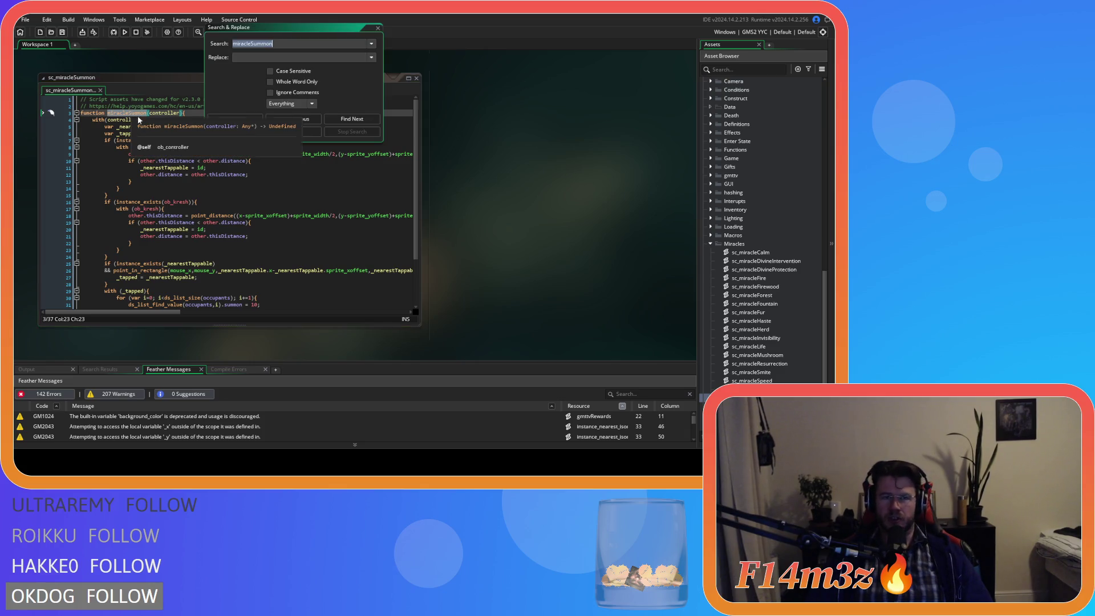
{"action": "left_click", "coordinate": [255, 118]}
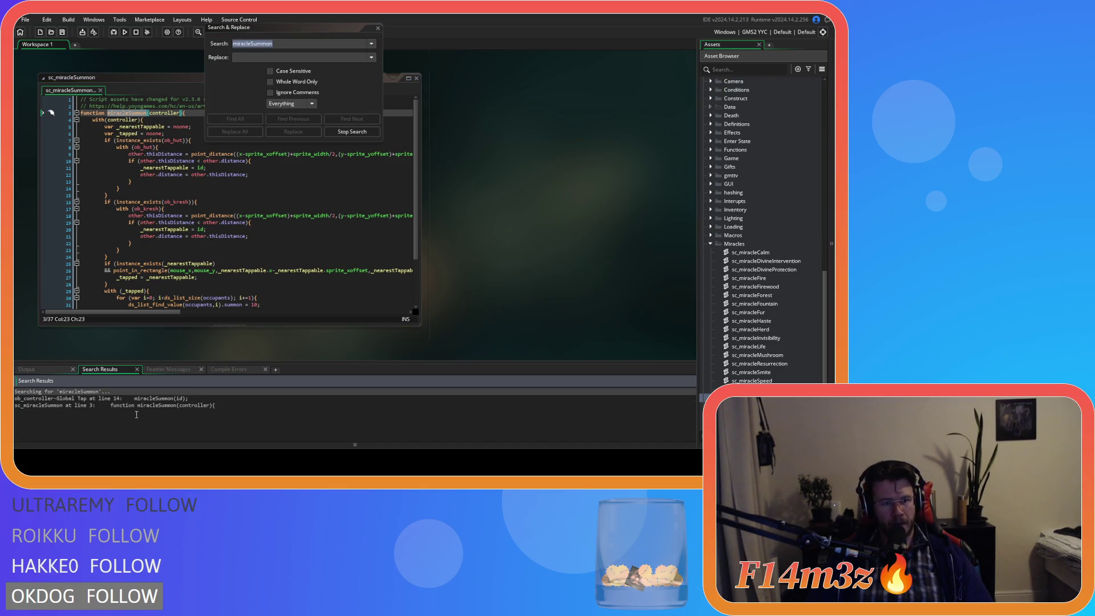
{"action": "double_click", "coordinate": [103, 399]}
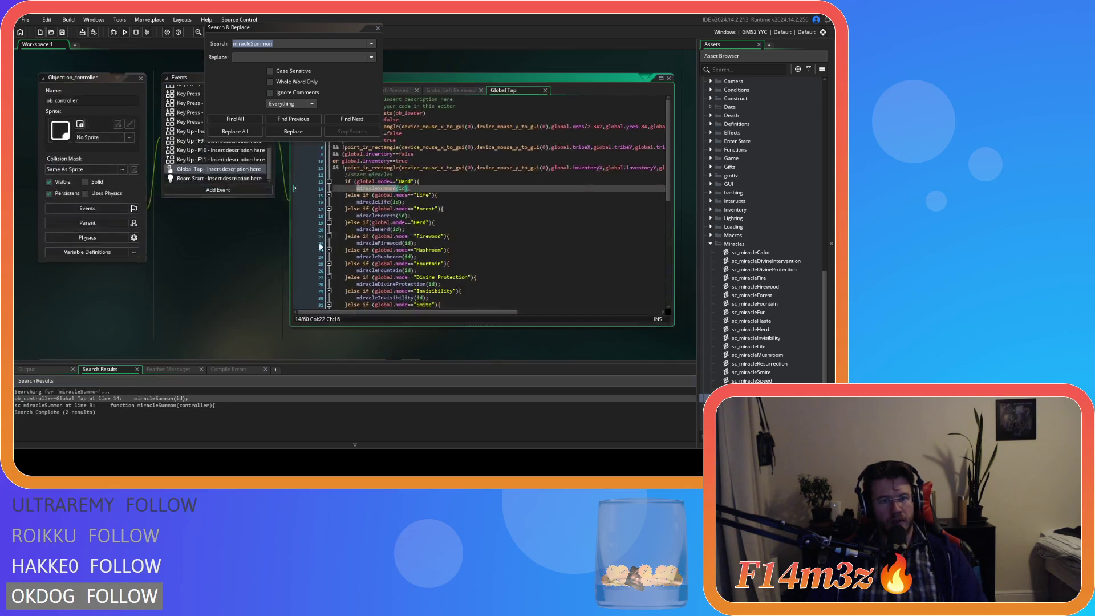
Step: Check the miracleSummon(id) call on line 14, then close the search window and ob_controller
{"action": "left_click_drag", "start_coordinate": [290, 29], "coordinate": [176, 154]}
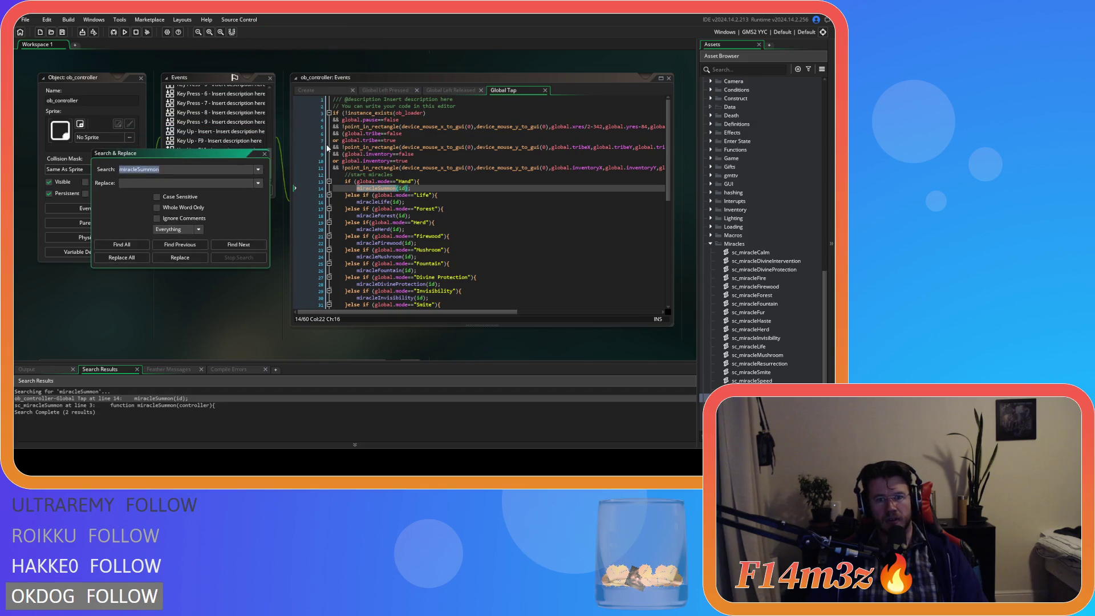
{"action": "left_click", "coordinate": [424, 196]}
{"action": "left_click", "coordinate": [391, 189]}
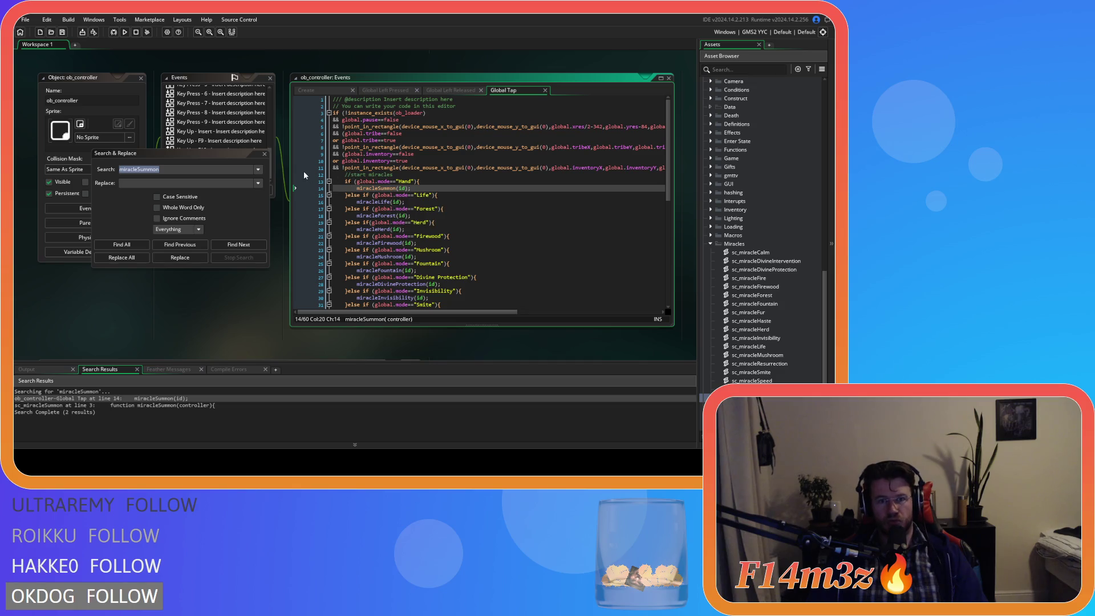
{"action": "left_click", "coordinate": [266, 155]}
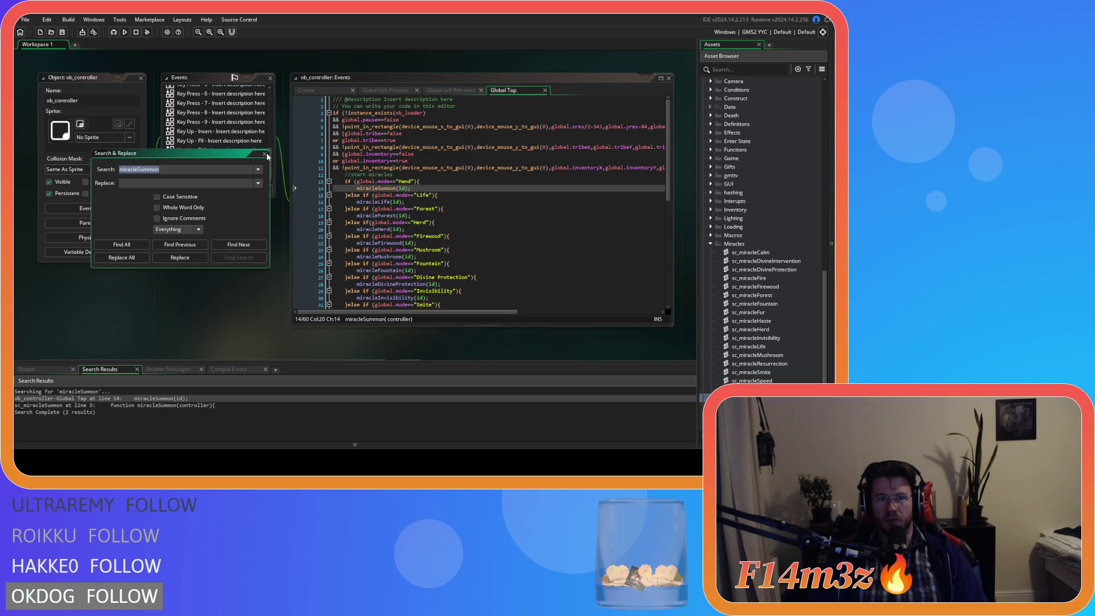
{"action": "left_click", "coordinate": [265, 153]}
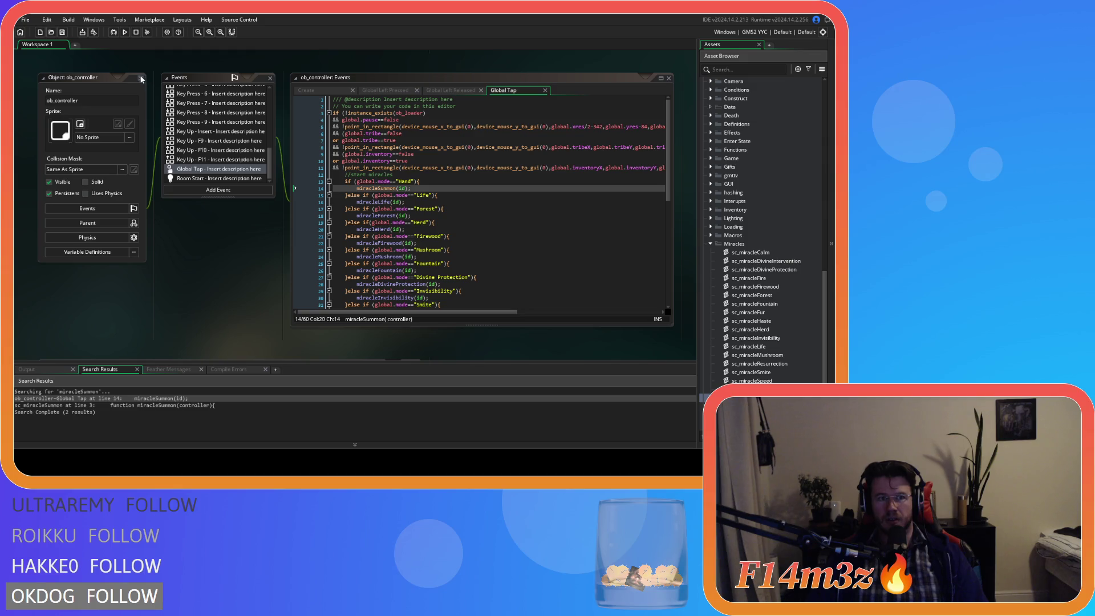
{"action": "left_click", "coordinate": [141, 79]}
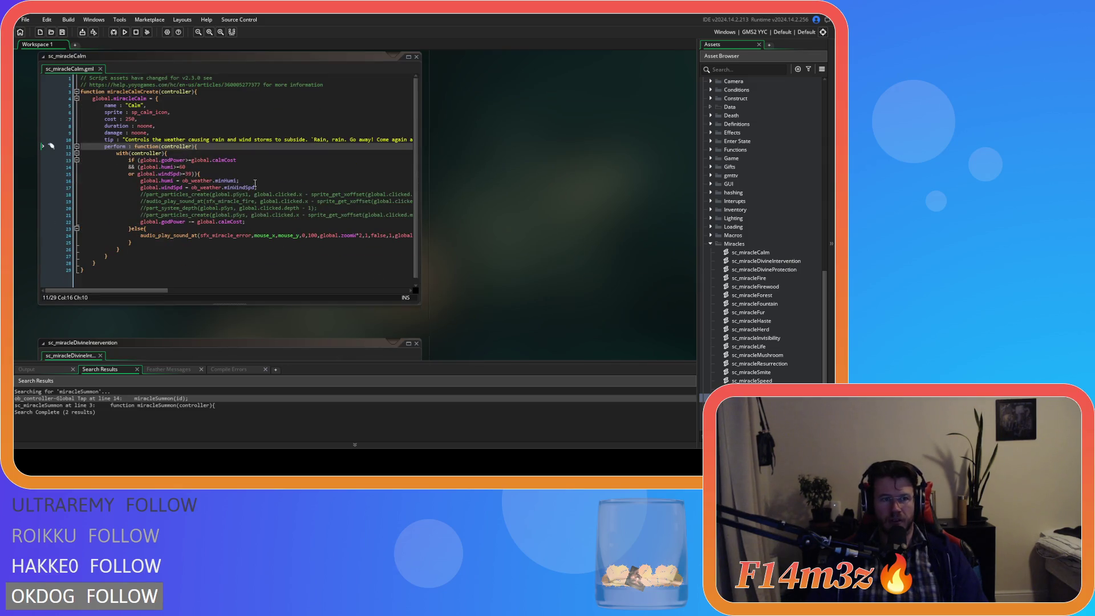
Step: Open sc_miracleSummon and rename its function from miracleSummon to miracleHandCreate
{"action": "double_click", "coordinate": [55, 405]}
{"action": "left_click", "coordinate": [165, 140]}
{"action": "left_click", "coordinate": [146, 114]}
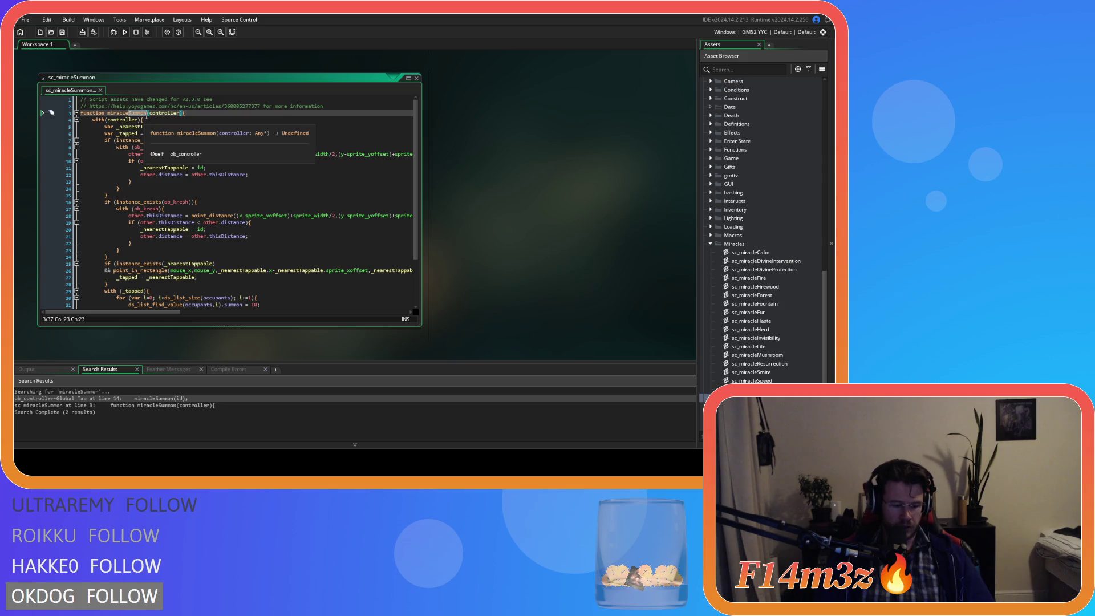
{"action": "type", "text": "Hand"}
{"action": "left_click", "coordinate": [163, 154]}
{"action": "left_click", "coordinate": [141, 113]}
{"action": "type", "text": "Create"}
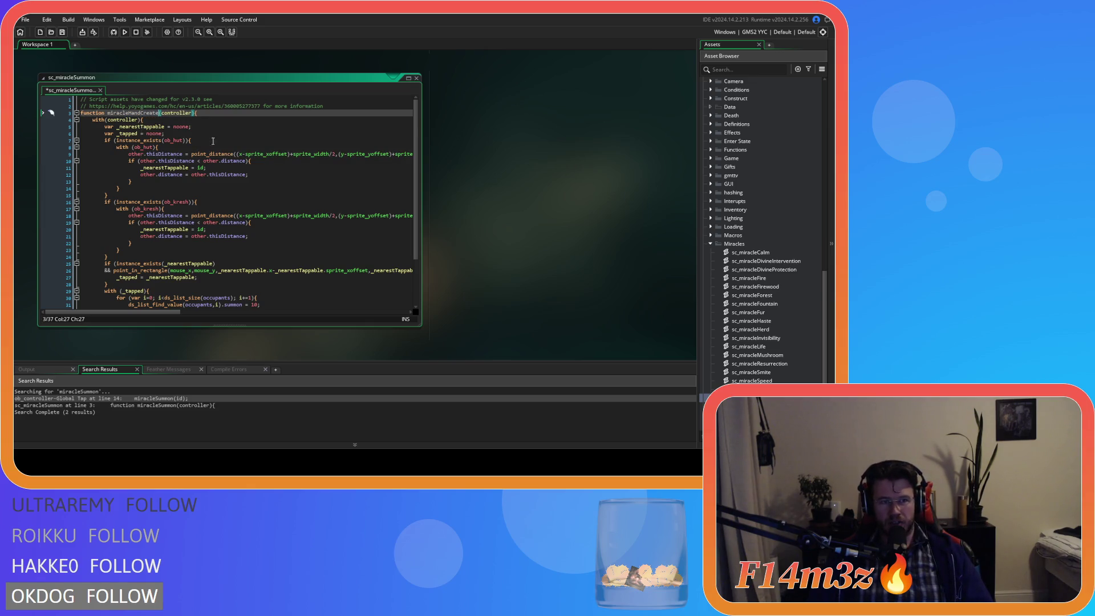
{"action": "left_click", "coordinate": [181, 121]}
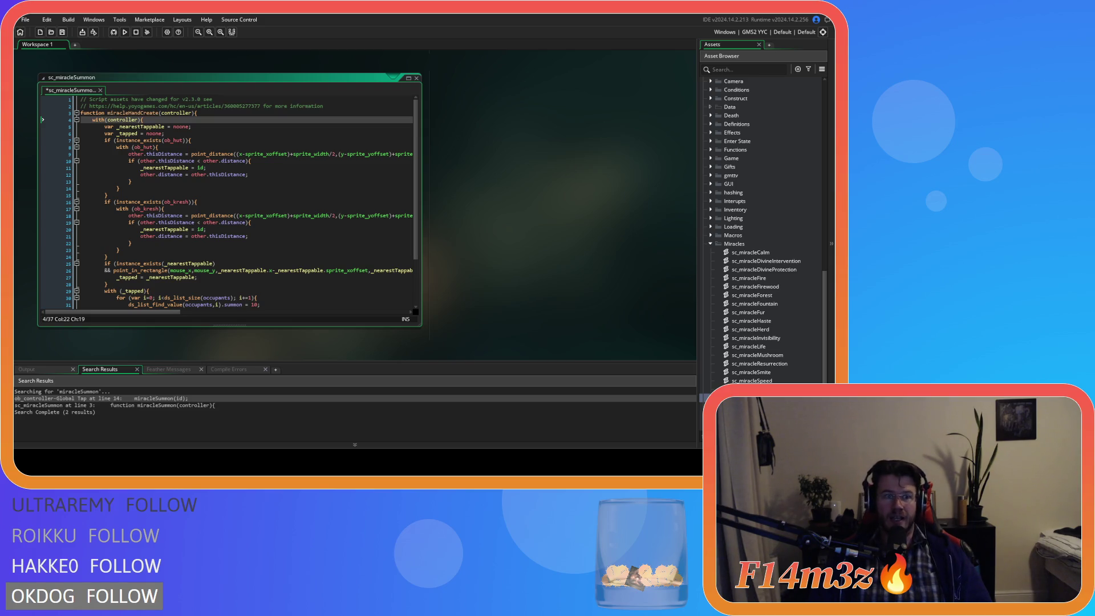
Step: Return to the end of the renamed function line and open sc_miracleWater
{"action": "mouse_move", "coordinate": [171, 140]}
{"action": "mouse_move", "coordinate": [171, 174]}
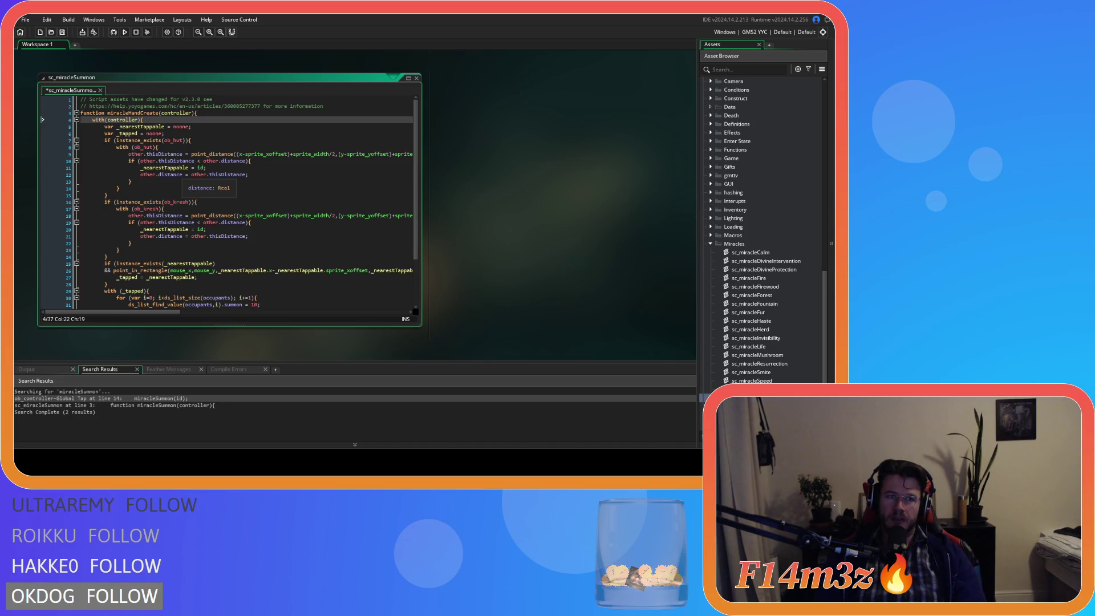
{"action": "key", "text": "Up"}
{"action": "key", "text": "End"}
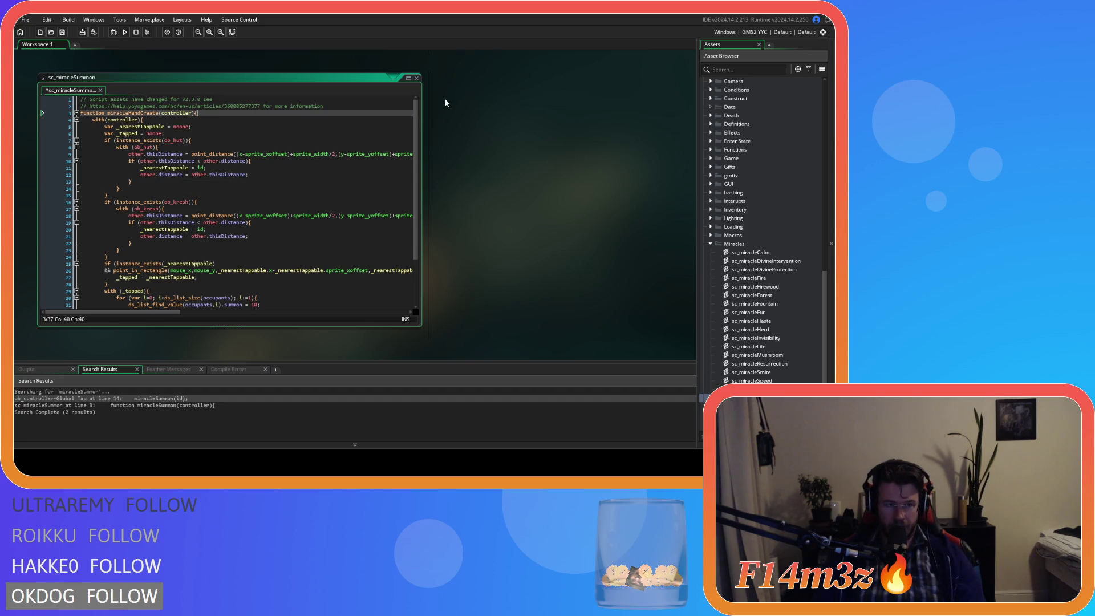
{"action": "double_click", "coordinate": [753, 406]}
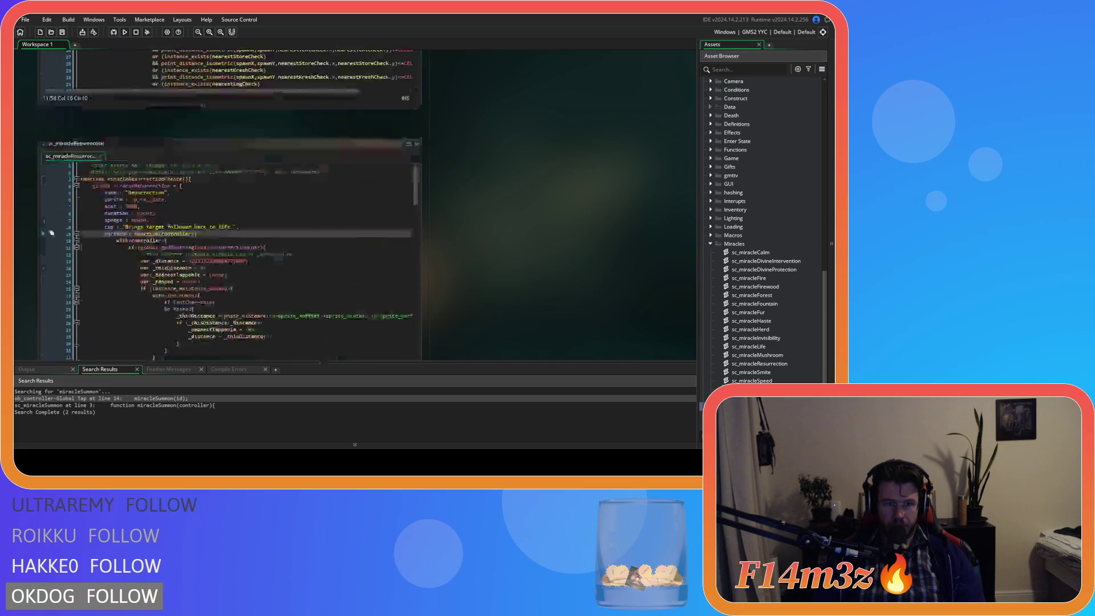
Step: Copy the Water struct header lines 3–10 and paste them in as new line 3
{"action": "scroll", "coordinate": [201, 311], "scroll_direction": "right", "scroll_amount": 5}
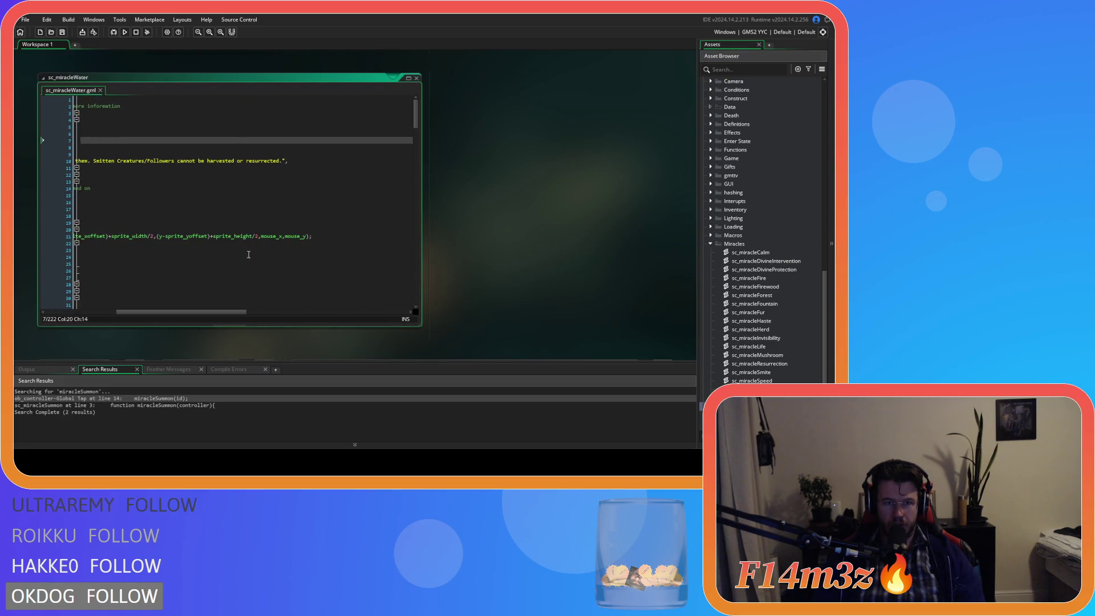
{"action": "mouse_move", "coordinate": [295, 162]}
{"action": "left_mouse_down"}
{"action": "mouse_move", "coordinate": [49, 146]}
{"action": "mouse_move", "coordinate": [36, 113]}
{"action": "left_mouse_up"}
{"action": "right_click", "coordinate": [97, 134]}
{"action": "left_click", "coordinate": [119, 154]}
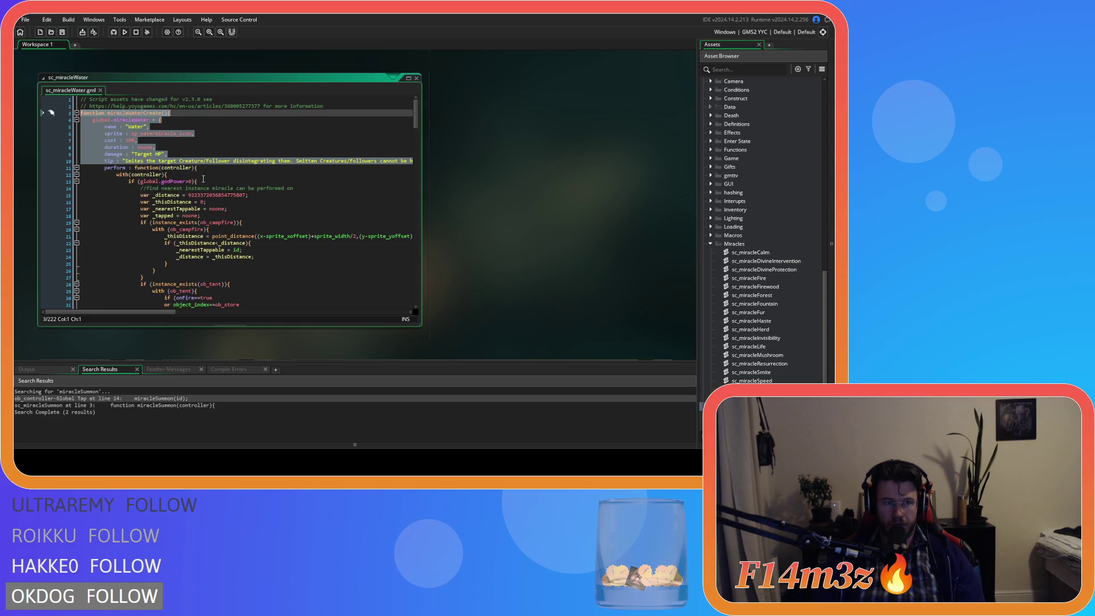
{"action": "scroll", "coordinate": [525, 227], "scroll_direction": "up", "scroll_amount": 3}
{"action": "scroll", "coordinate": [525, 230], "scroll_direction": "up", "scroll_amount": 3}
{"action": "scroll", "coordinate": [225, 180], "scroll_direction": "down", "scroll_amount": 3}
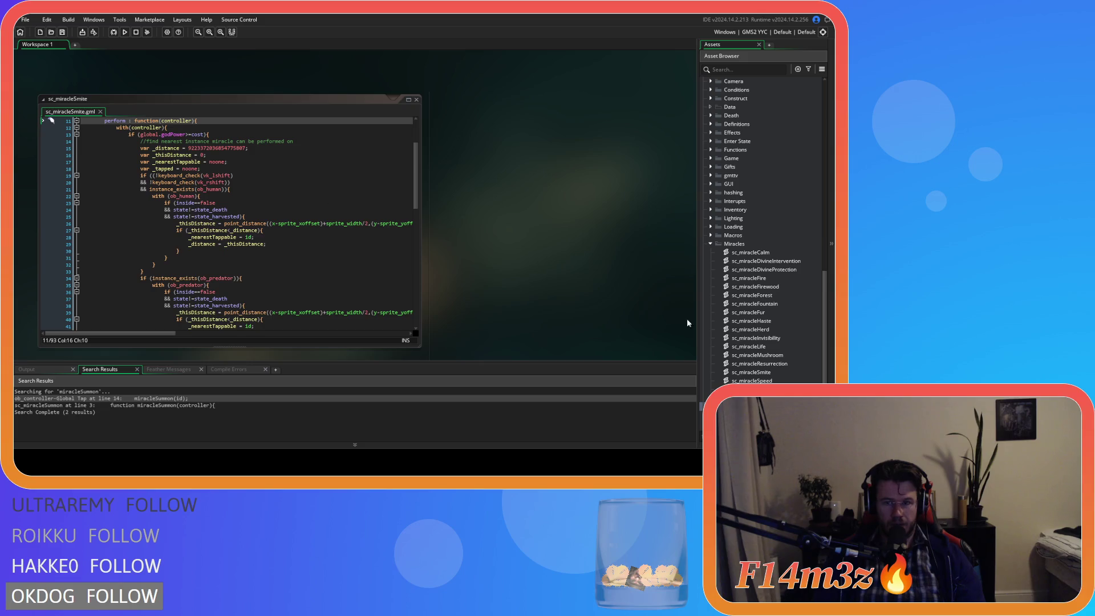
{"action": "scroll", "coordinate": [302, 182], "scroll_direction": "down", "scroll_amount": 4}
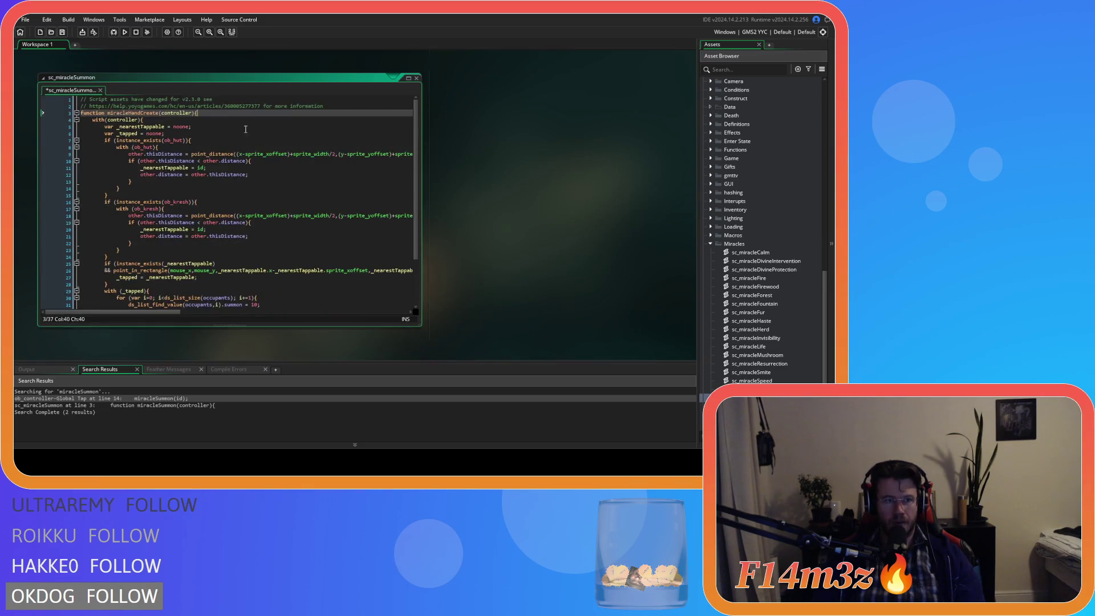
{"action": "left_click", "coordinate": [328, 107]}
{"action": "key", "text": "Return"}
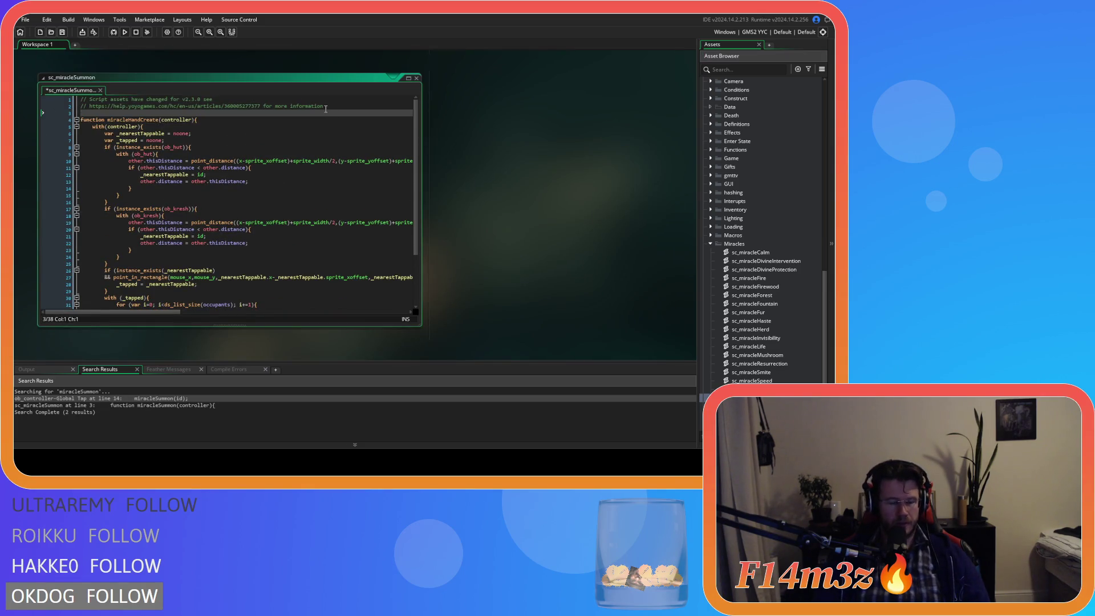
{"action": "key", "text": "ctrl+v"}
Step: Indent the original function body one level and close it with a brace
{"action": "mouse_move", "coordinate": [195, 313]}
{"action": "left_mouse_down"}
{"action": "mouse_move", "coordinate": [140, 317]}
{"action": "mouse_move", "coordinate": [56, 206]}
{"action": "mouse_move", "coordinate": [23, 124]}
{"action": "left_mouse_up"}
{"action": "scroll", "coordinate": [228, 200], "scroll_direction": "down", "scroll_amount": 3}
{"action": "key", "text": "Tab"}
{"action": "scroll", "coordinate": [152, 258], "scroll_direction": "down", "scroll_amount": 4}
{"action": "left_click", "coordinate": [126, 296]}
{"action": "key", "text": "Return"}
{"action": "type", "text": "}"}
{"action": "key", "text": "Return"}
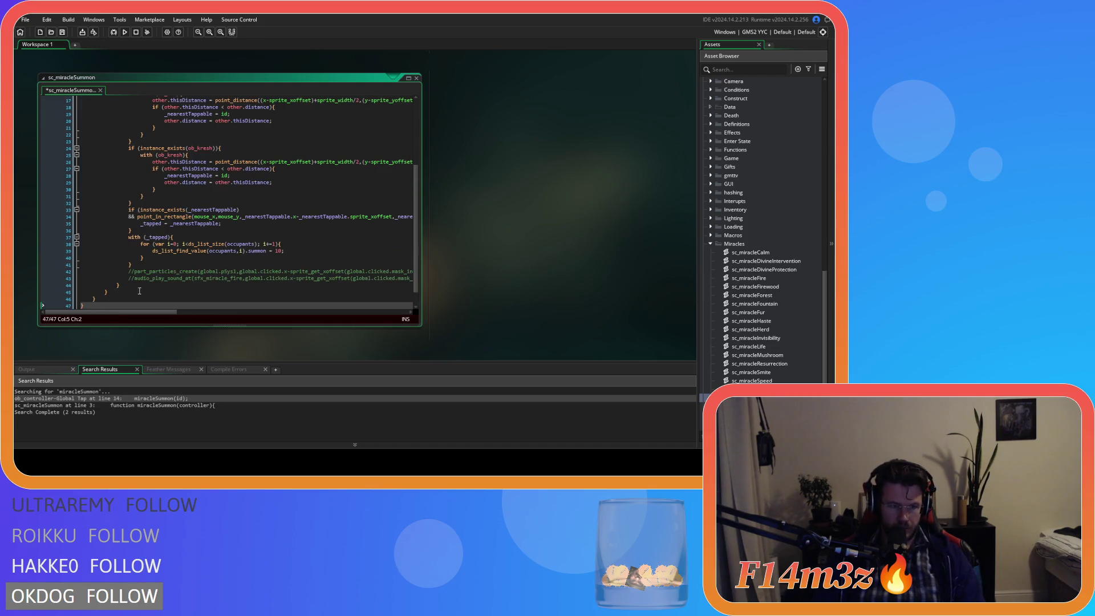
Step: Rename the inner function to miracleHand and miracleWaterCreate to miracleHandCreate
{"action": "scroll", "coordinate": [143, 200], "scroll_direction": "up", "scroll_amount": 5}
{"action": "left_click", "coordinate": [167, 100]}
{"action": "left_click", "coordinate": [168, 112]}
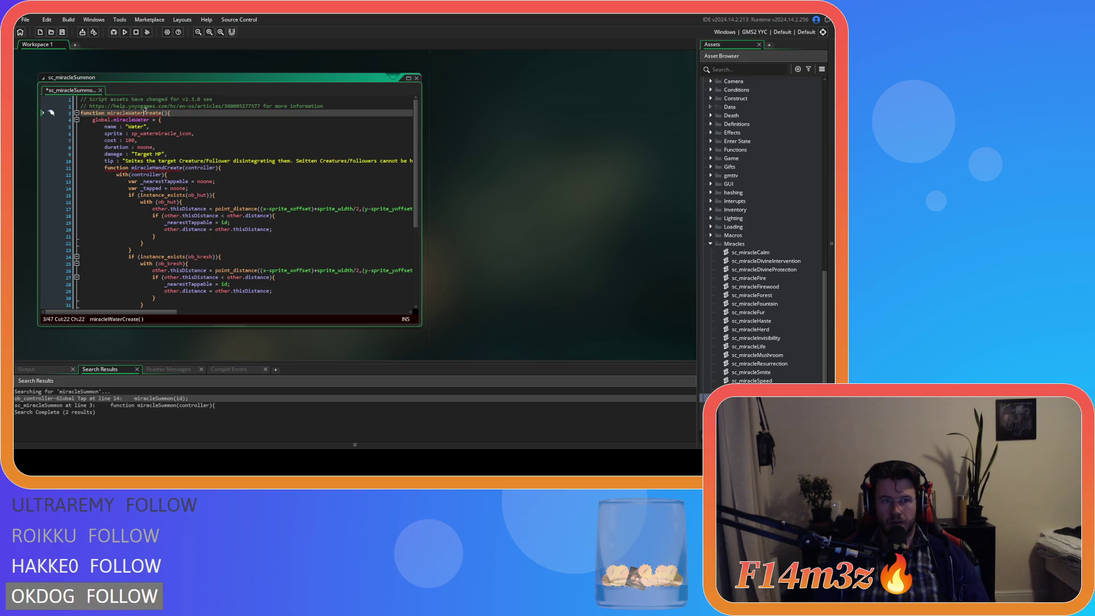
{"action": "left_click", "coordinate": [129, 115]}
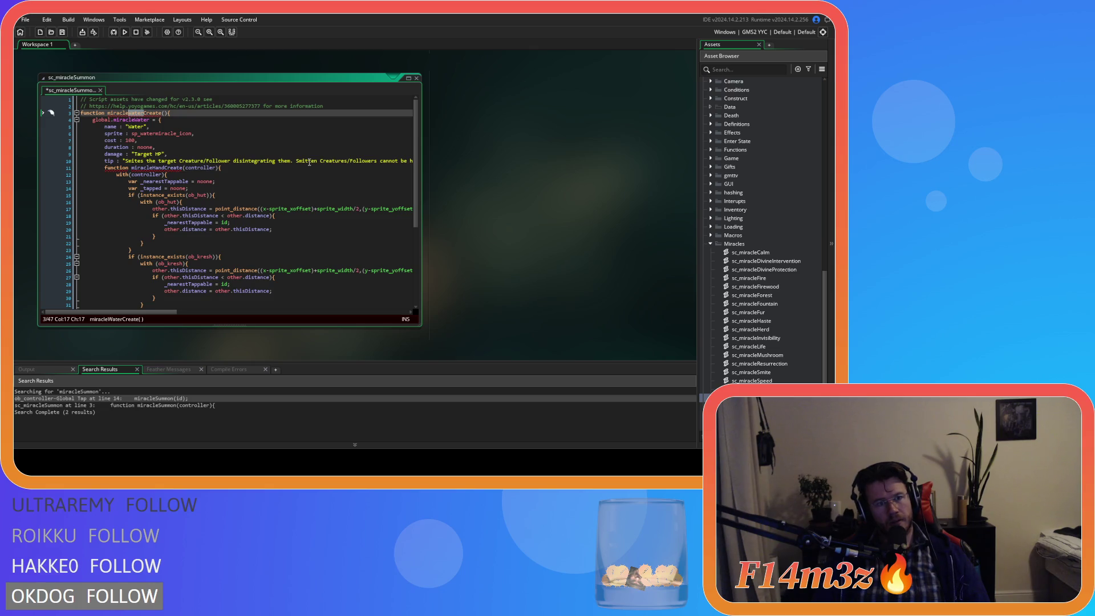
{"action": "left_click", "coordinate": [182, 167]}
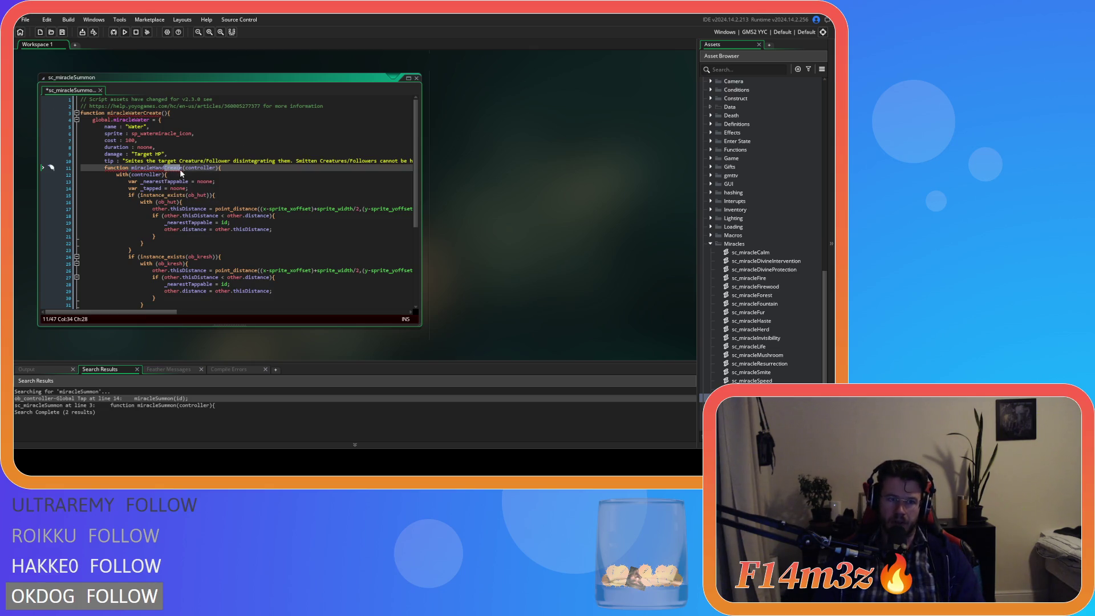
{"action": "key", "text": "BackSpace"}
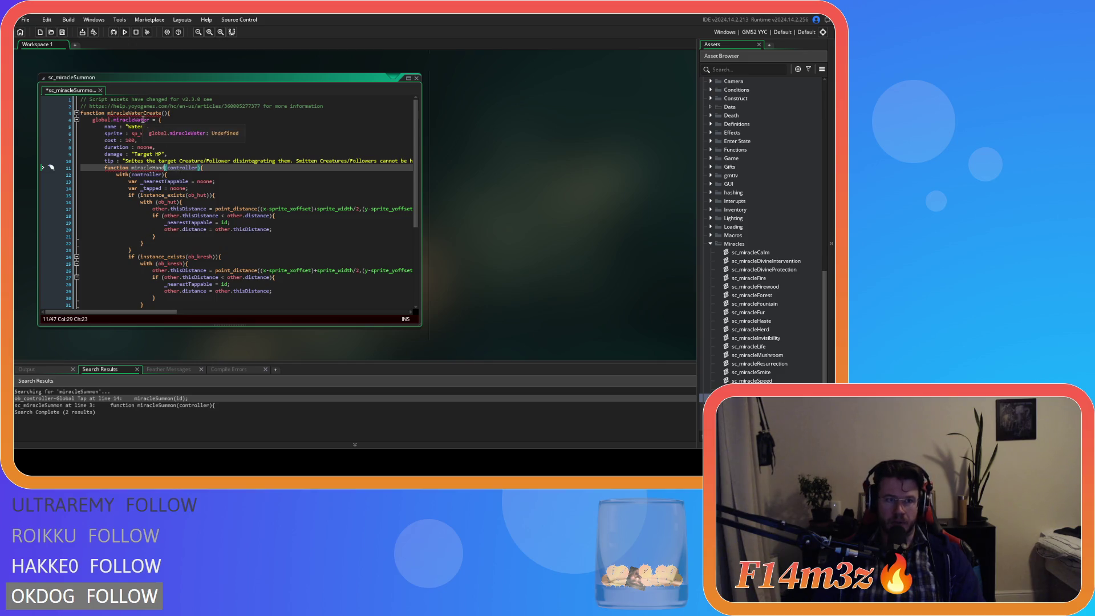
{"action": "left_click", "coordinate": [129, 114]}
{"action": "key", "text": "Delete"}
{"action": "key", "text": "Delete"}
{"action": "key", "text": "Delete"}
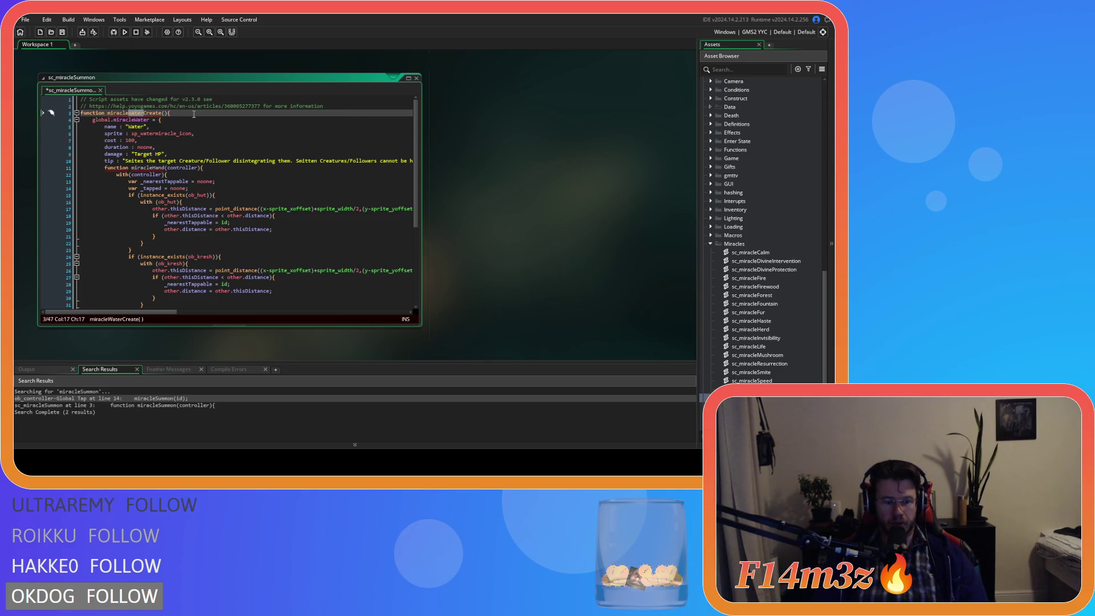
{"action": "type", "text": "Hand"}
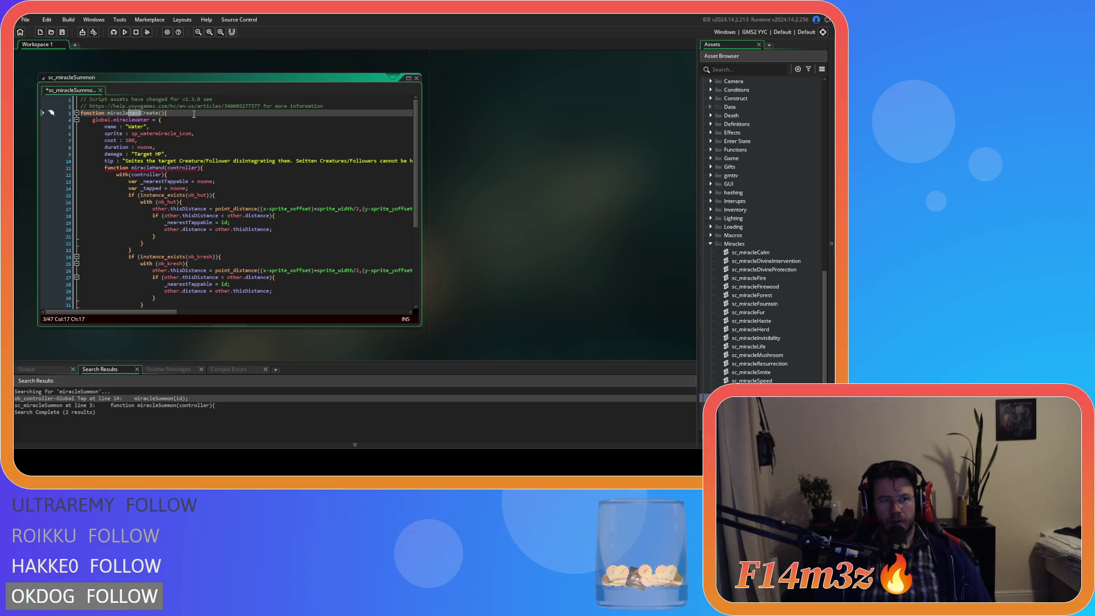
{"action": "key", "text": "Left"}
{"action": "key", "text": "Left"}
Step: Make it global.miracleHand with name "Hand", sprite sp_hand_icon, cost 0, damage noone, and save
{"action": "left_click_drag", "start_coordinate": [134, 120], "coordinate": [149, 120]}
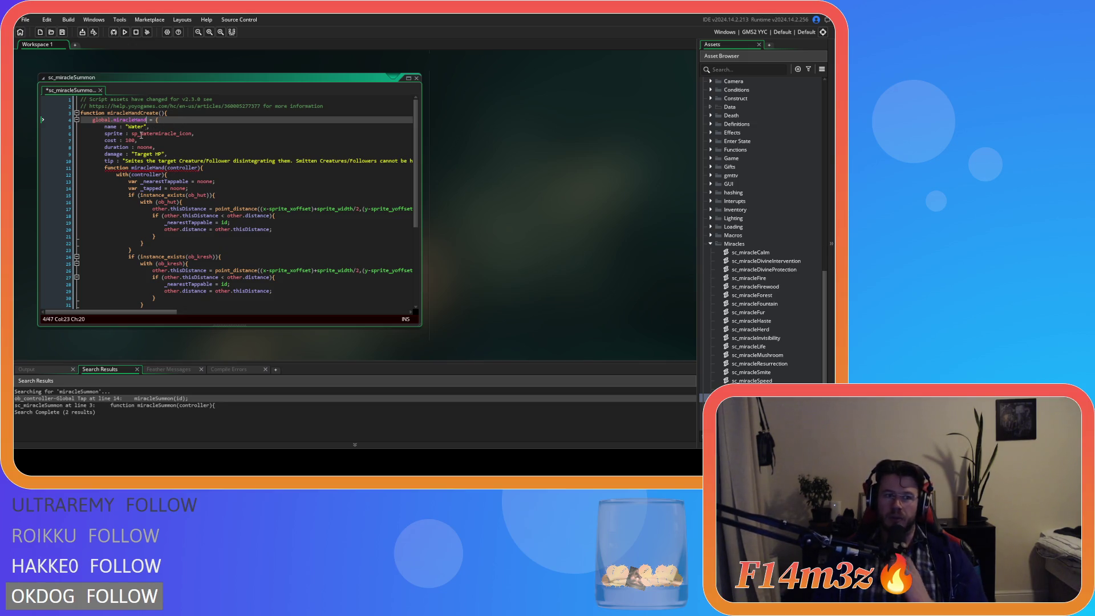
{"action": "double_click", "coordinate": [137, 127]}
{"action": "type", "text": "Hand"}
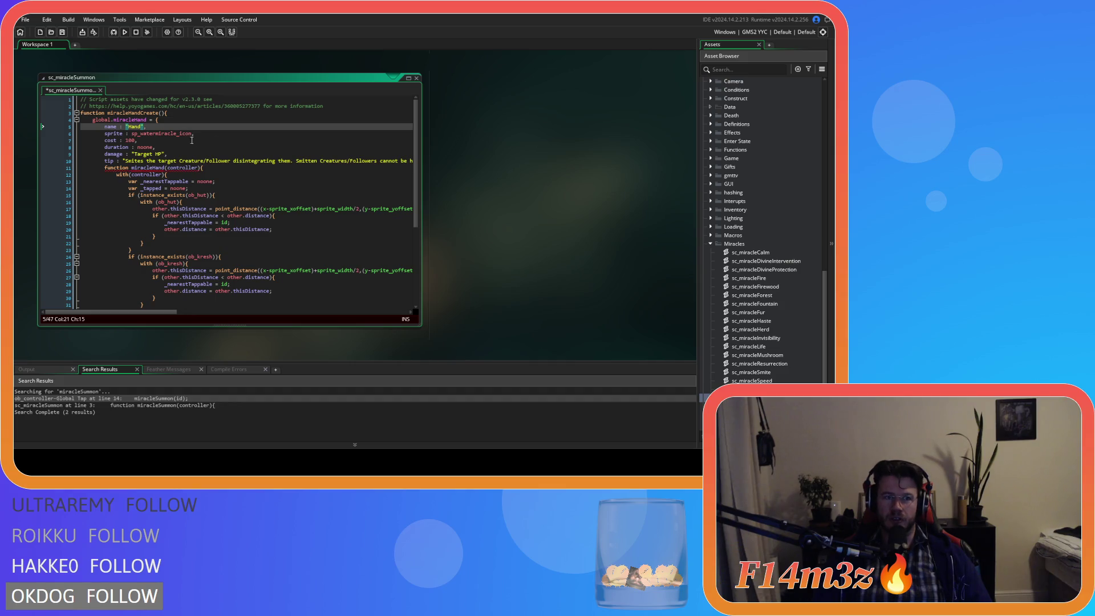
{"action": "left_click_drag", "start_coordinate": [140, 134], "coordinate": [177, 137]}
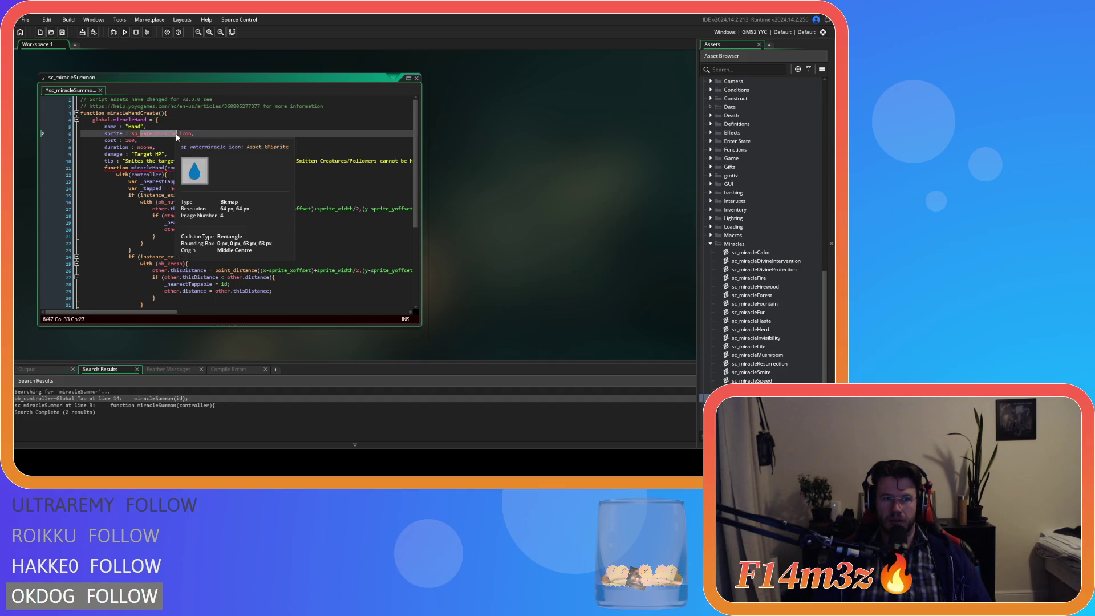
{"action": "type", "text": "hand"}
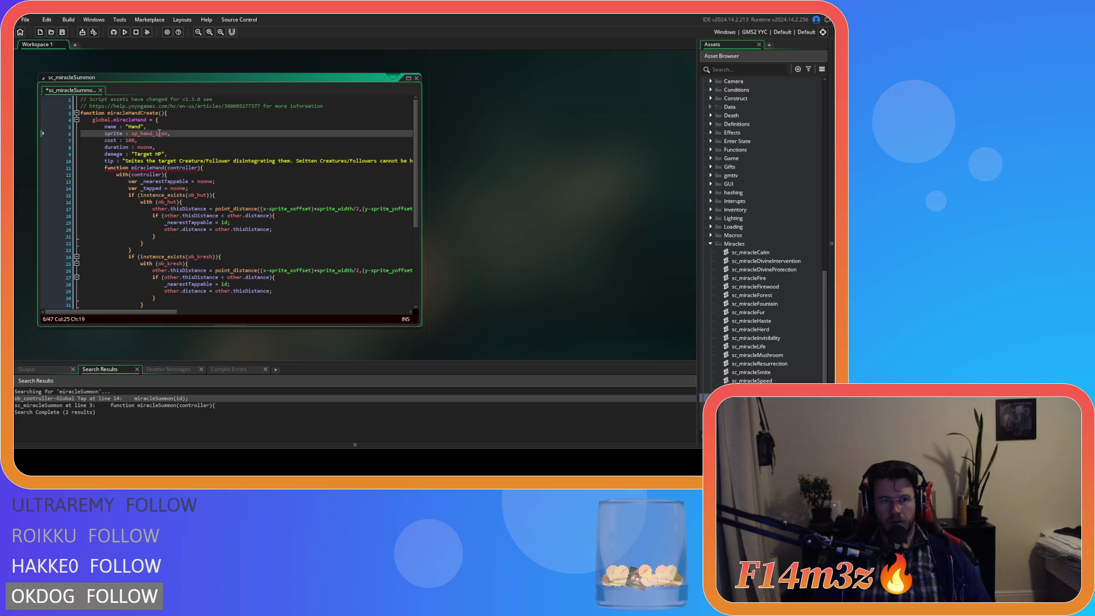
{"action": "mouse_move", "coordinate": [156, 134]}
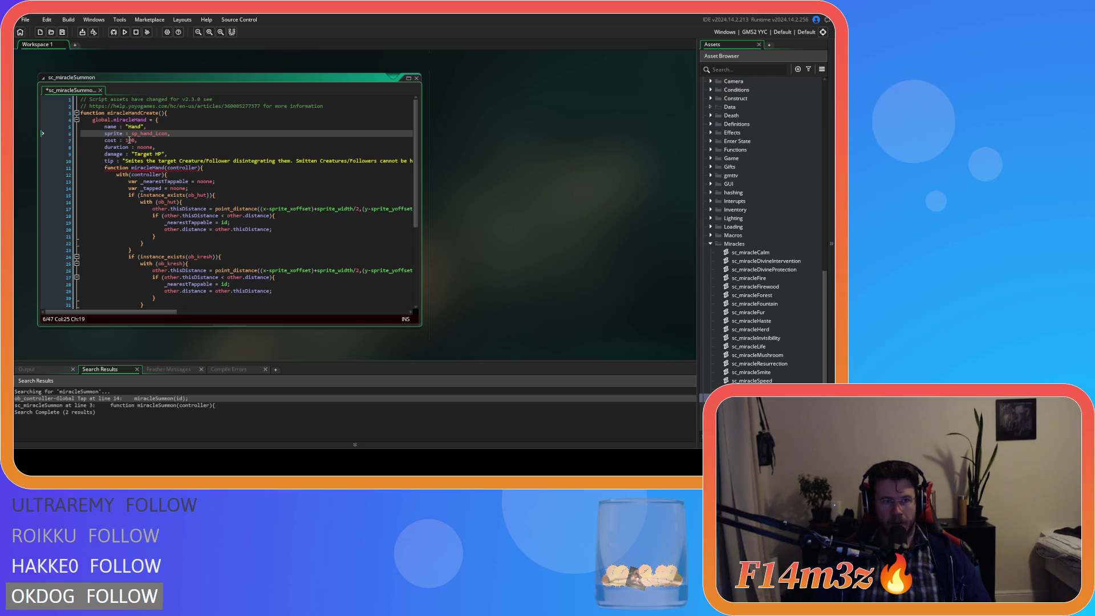
{"action": "double_click", "coordinate": [130, 139]}
{"action": "type", "text": "0"}
{"action": "left_click", "coordinate": [194, 146]}
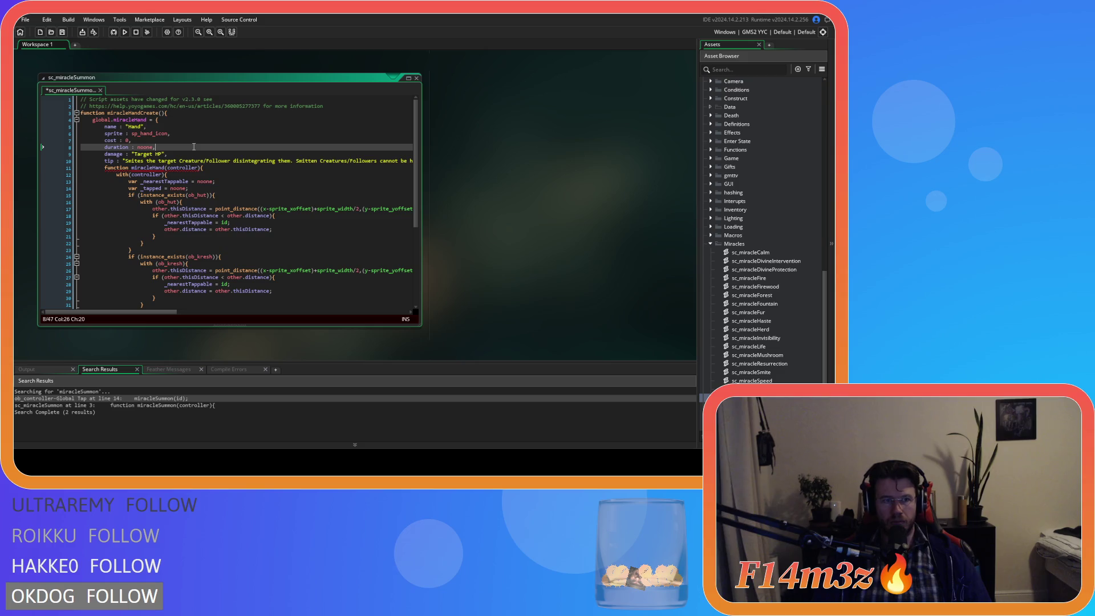
{"action": "left_click_drag", "start_coordinate": [165, 154], "coordinate": [131, 154]}
{"action": "type", "text": "noone"}
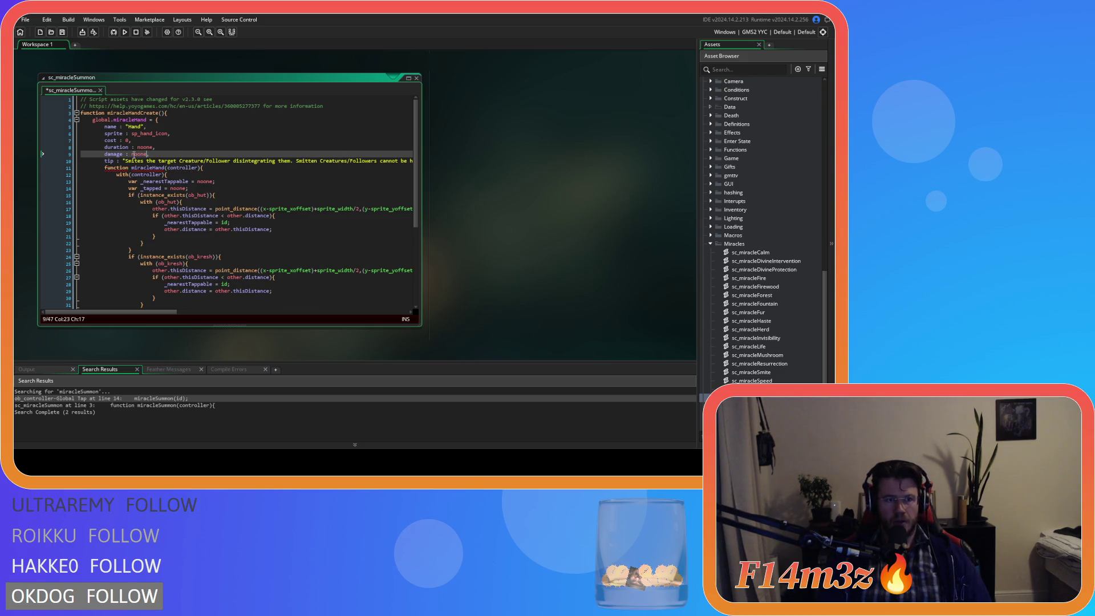
{"action": "left_click", "coordinate": [194, 160]}
{"action": "key", "text": "ctrl+s"}
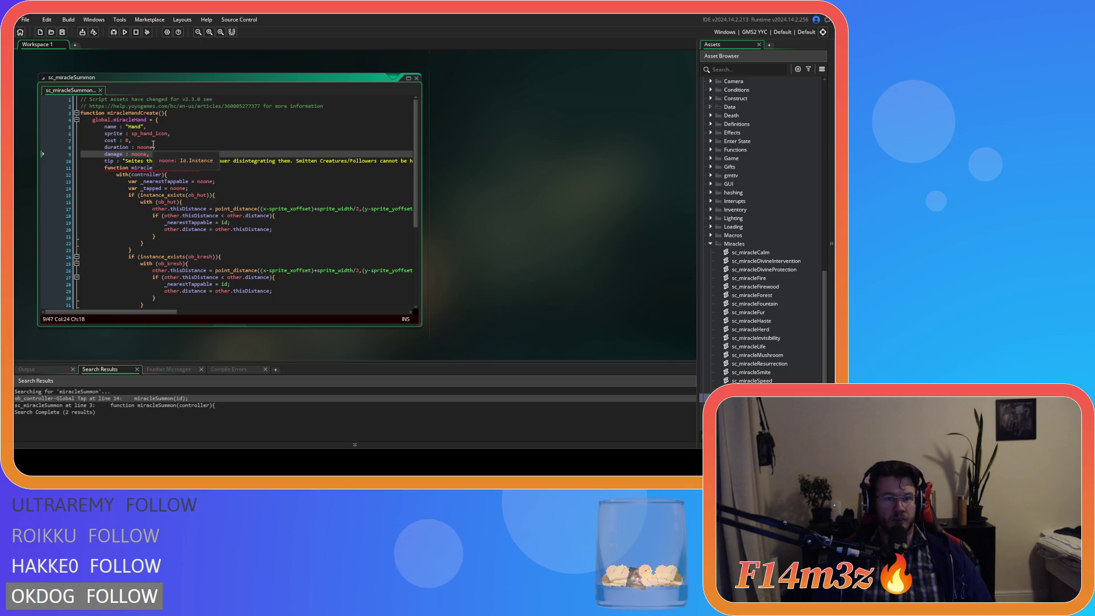
Step: Place the caret in the tip line and move down to review the method body
{"action": "left_click", "coordinate": [191, 161]}
{"action": "key", "text": "Down"}
{"action": "key", "text": "Down"}
{"action": "key", "text": "Down"}
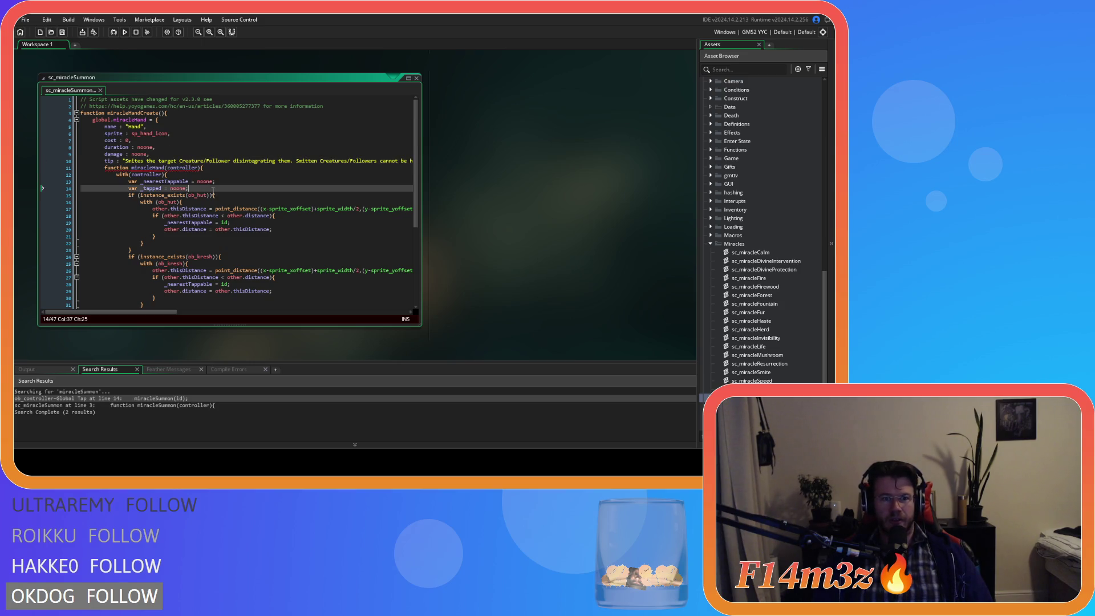
Step: Rewrite line 11 as 'miracleHand : function(controller)' and save the script
{"action": "left_click", "coordinate": [150, 169]}
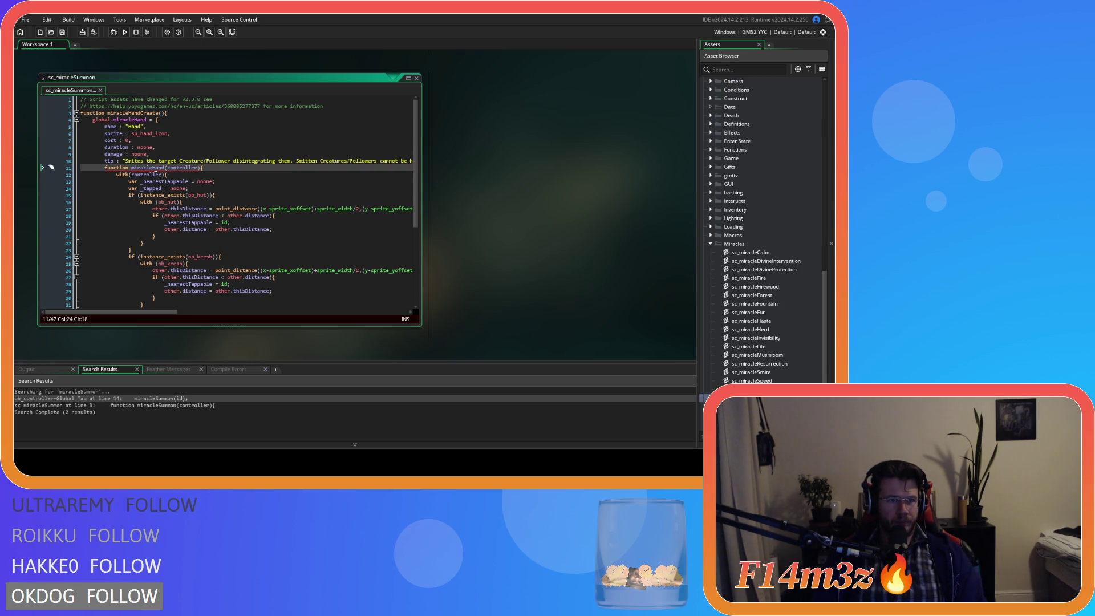
{"action": "double_click", "coordinate": [156, 169]}
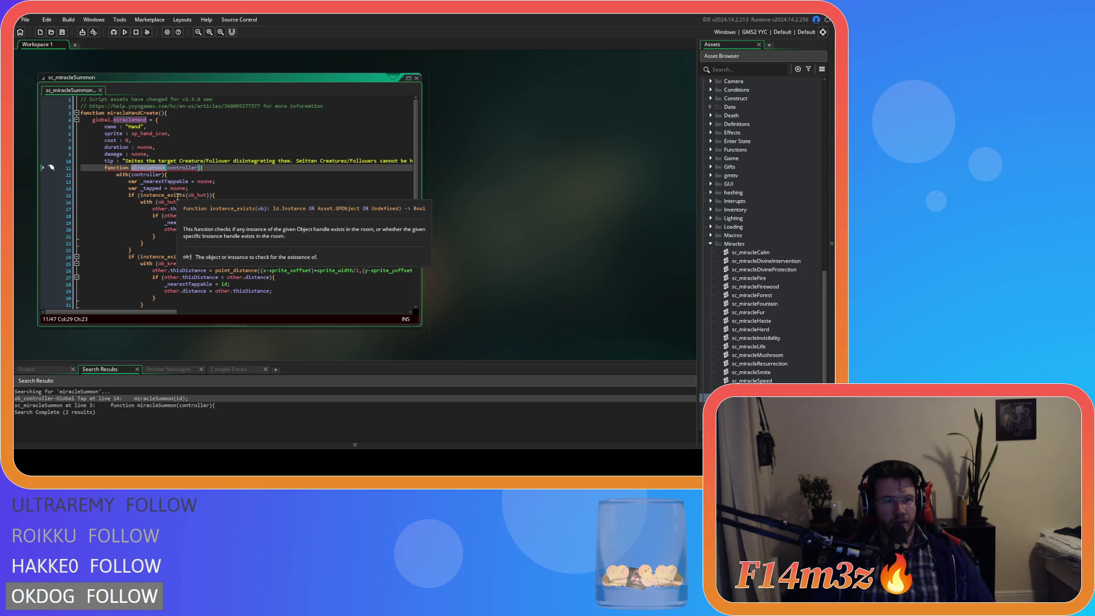
{"action": "key", "text": "BackSpace"}
{"action": "key", "text": "BackSpace"}
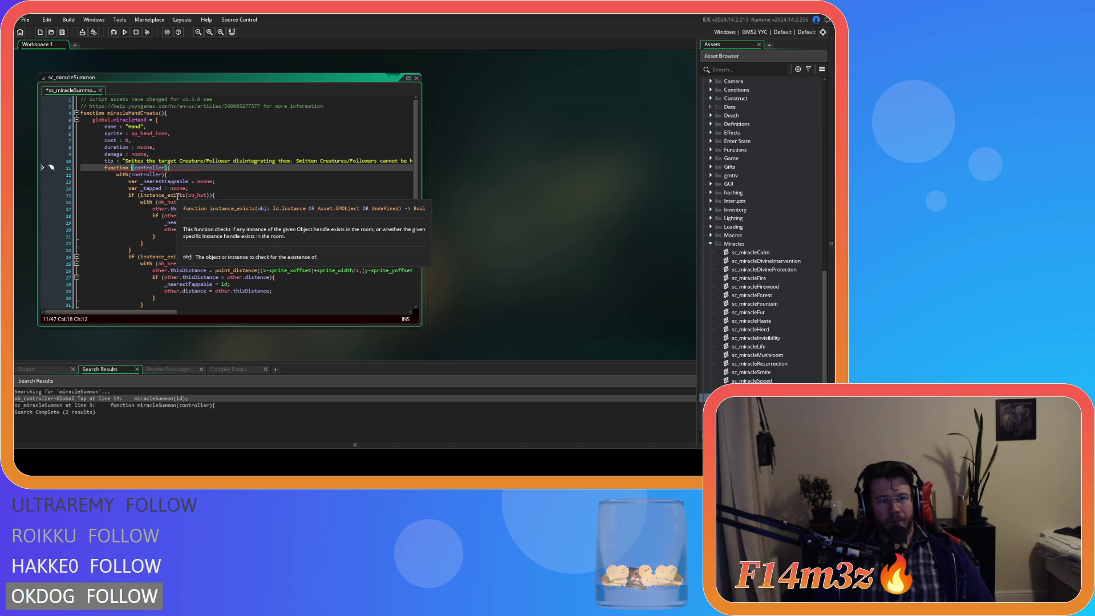
{"action": "key", "text": "Home"}
{"action": "key", "text": "ctrl+z"}
{"action": "key", "text": "ctrl+z"}
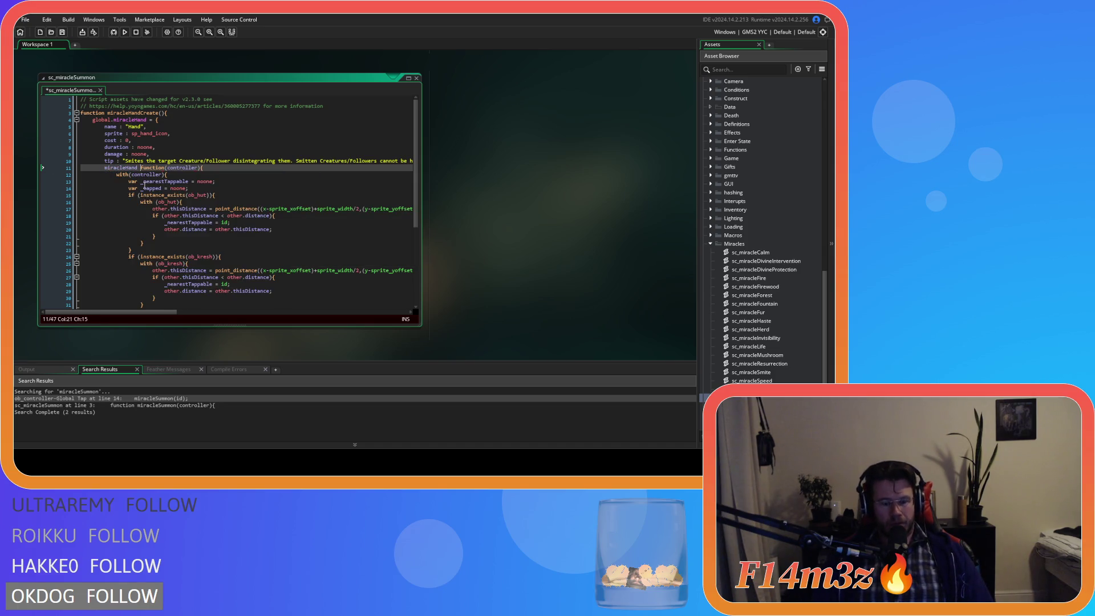
{"action": "left_click", "coordinate": [167, 208]}
{"action": "left_click", "coordinate": [142, 167]}
{"action": "type", "text": ":"}
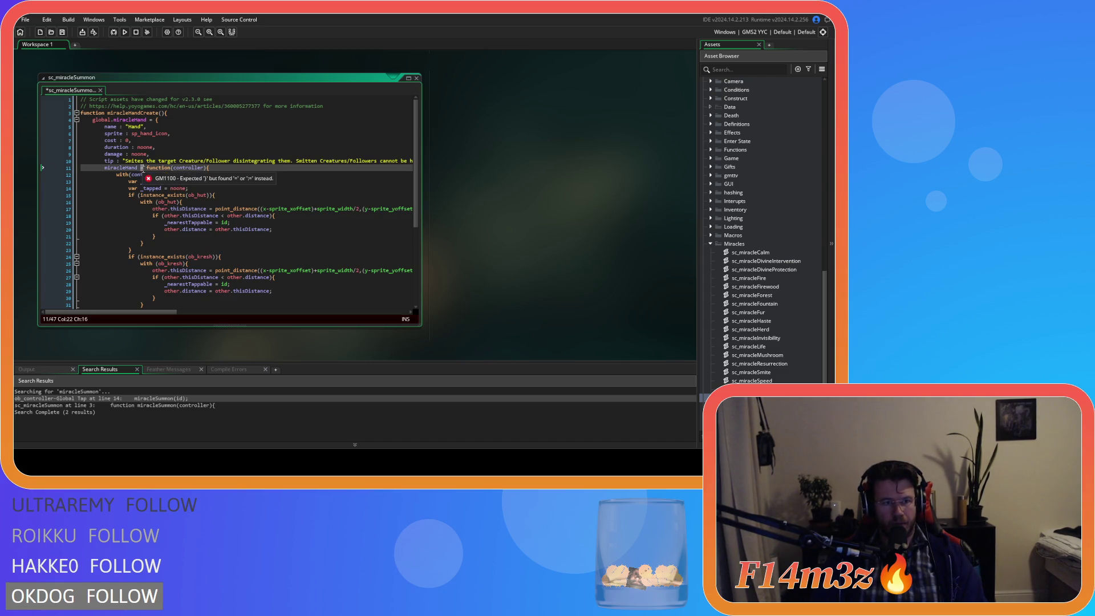
{"action": "key", "text": "BackSpace"}
{"action": "type", "text": ":"}
{"action": "key", "text": "ctrl+s"}
{"action": "left_click", "coordinate": [171, 147]}
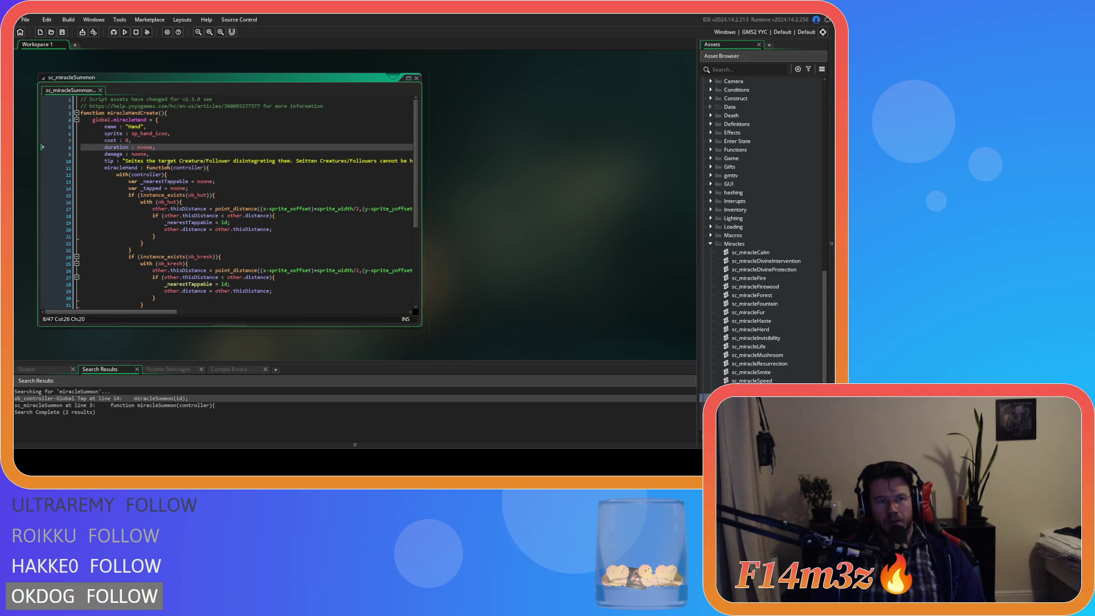
Step: Replace the old smite tip with "Can be used to pick up Followers/Creatures/"
{"action": "mouse_move", "coordinate": [123, 161]}
{"action": "left_mouse_down"}
{"action": "mouse_move", "coordinate": [433, 152]}
{"action": "mouse_move", "coordinate": [414, 162]}
{"action": "left_mouse_up"}
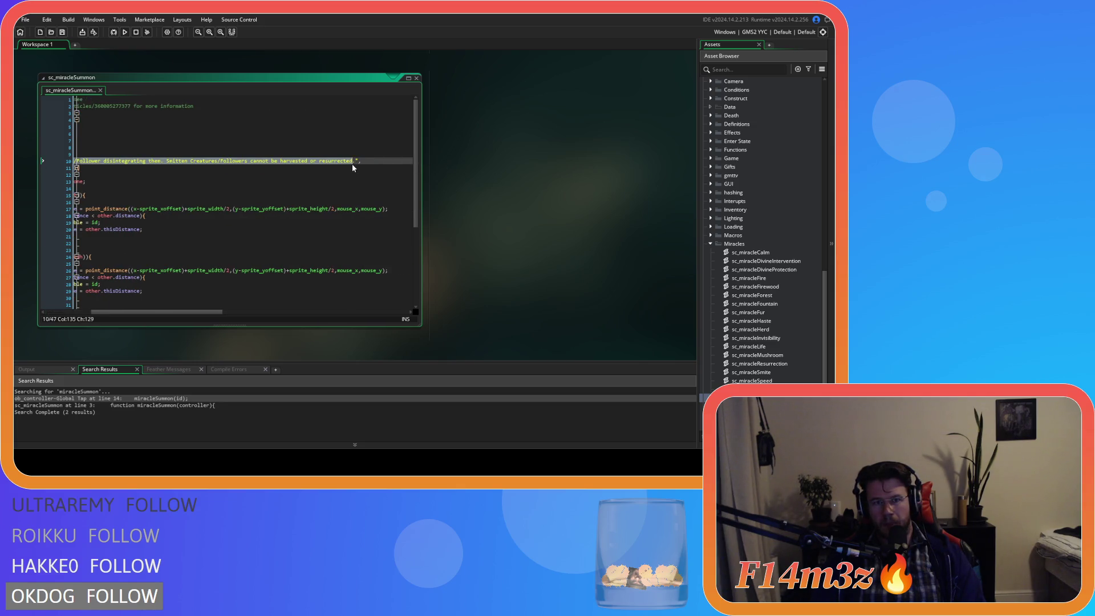
{"action": "key", "text": "BackSpace"}
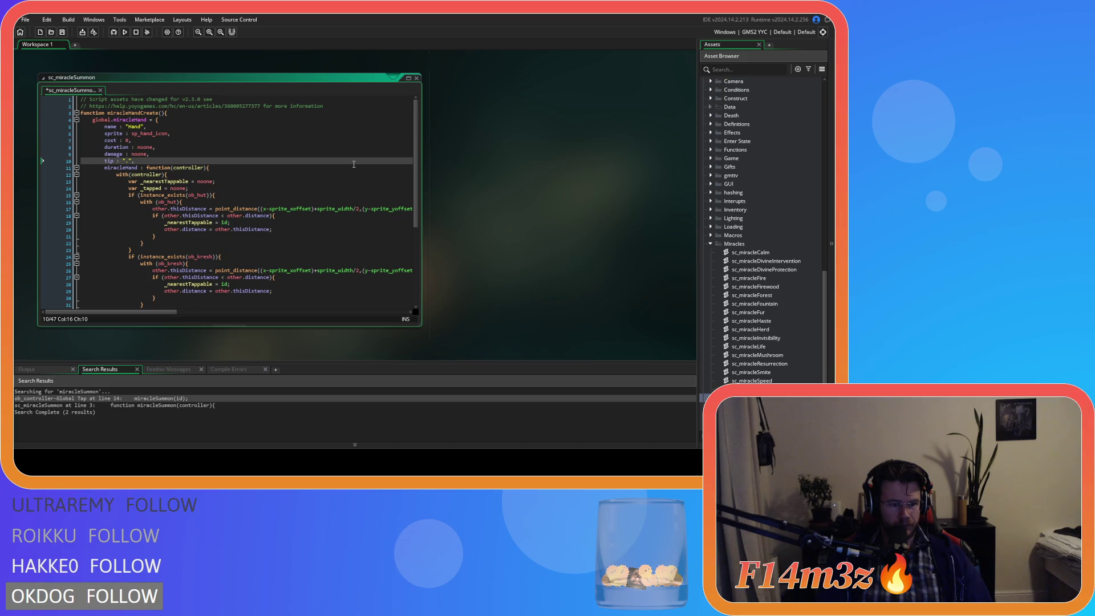
{"action": "type", "text": "Picks up "}
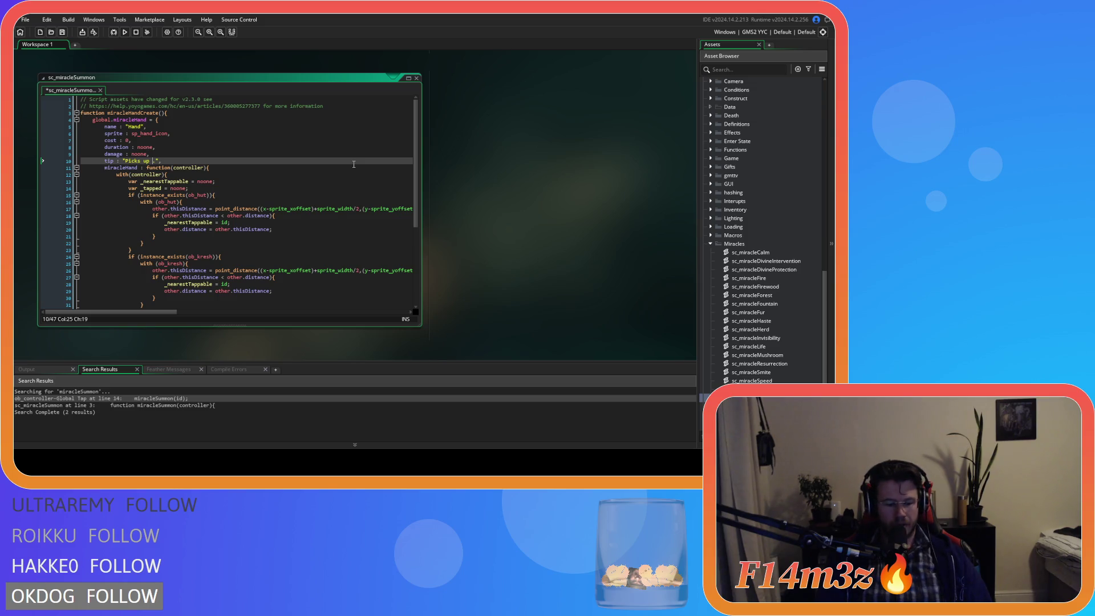
{"action": "type", "text": "Followers"}
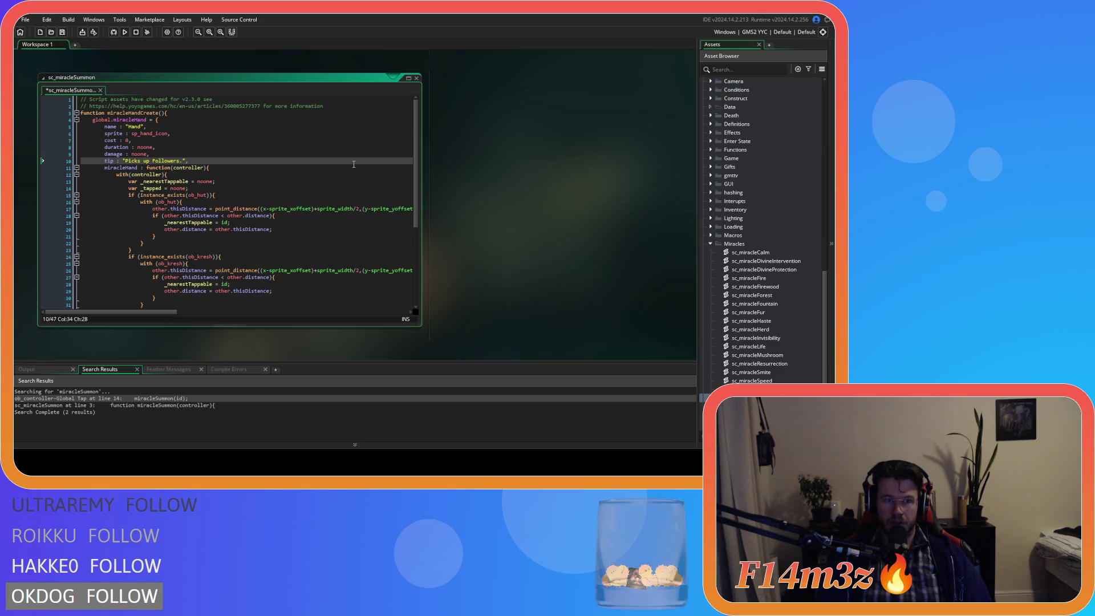
{"action": "key", "text": "BackSpace"}
{"action": "key", "text": "BackSpace"}
{"action": "key", "text": "BackSpace"}
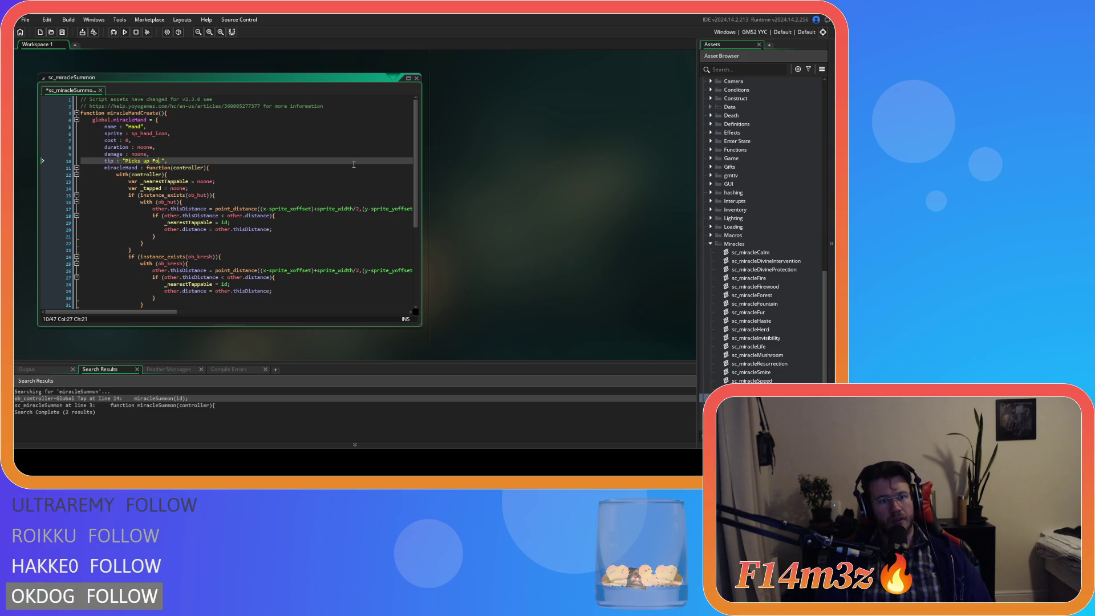
{"action": "key", "text": "BackSpace"}
{"action": "key", "text": "BackSpace"}
{"action": "type", "text": "Can be us"}
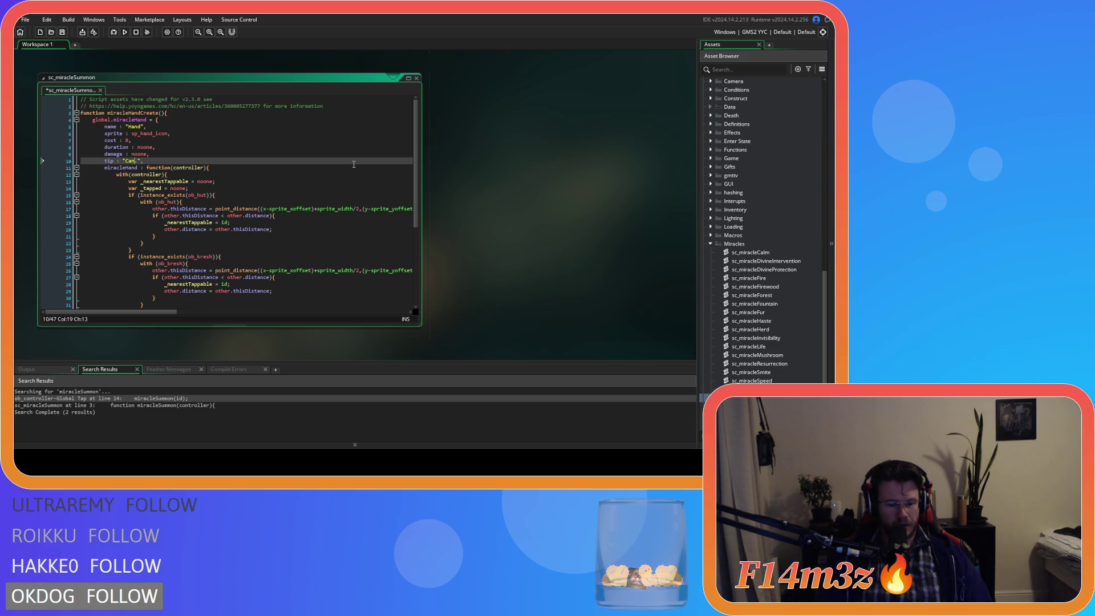
{"action": "type", "text": "ed to pick "}
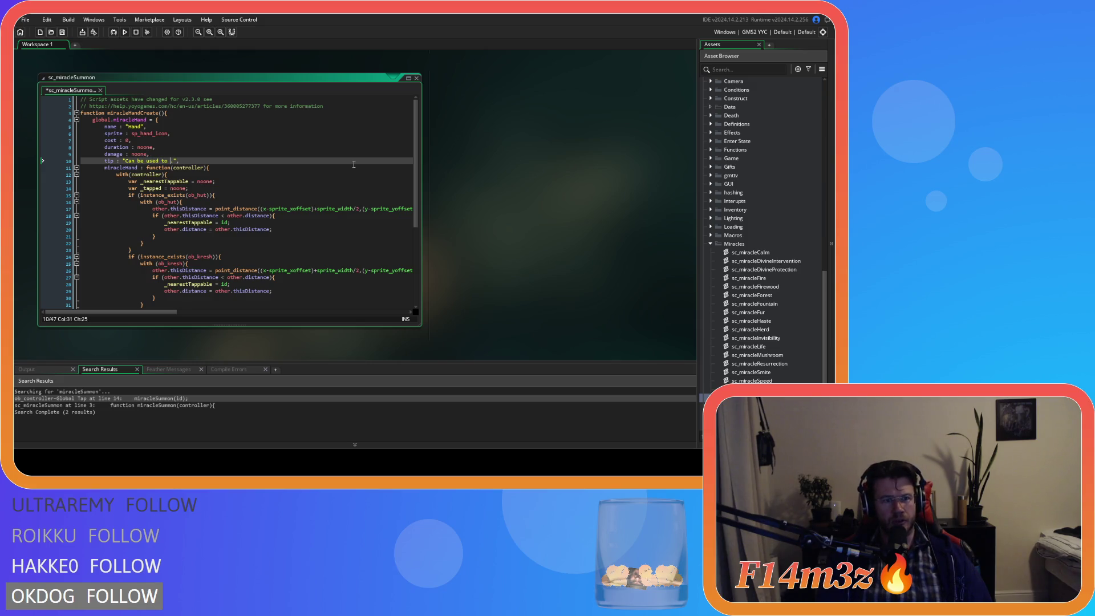
{"action": "type", "text": "up Followers"}
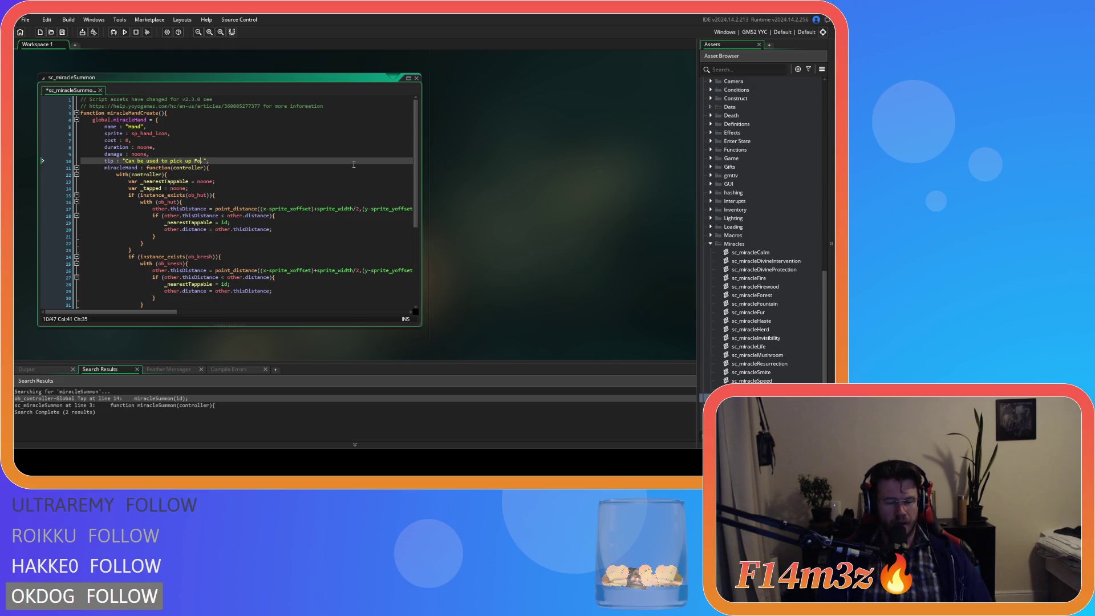
{"action": "type", "text": "/Creatures"}
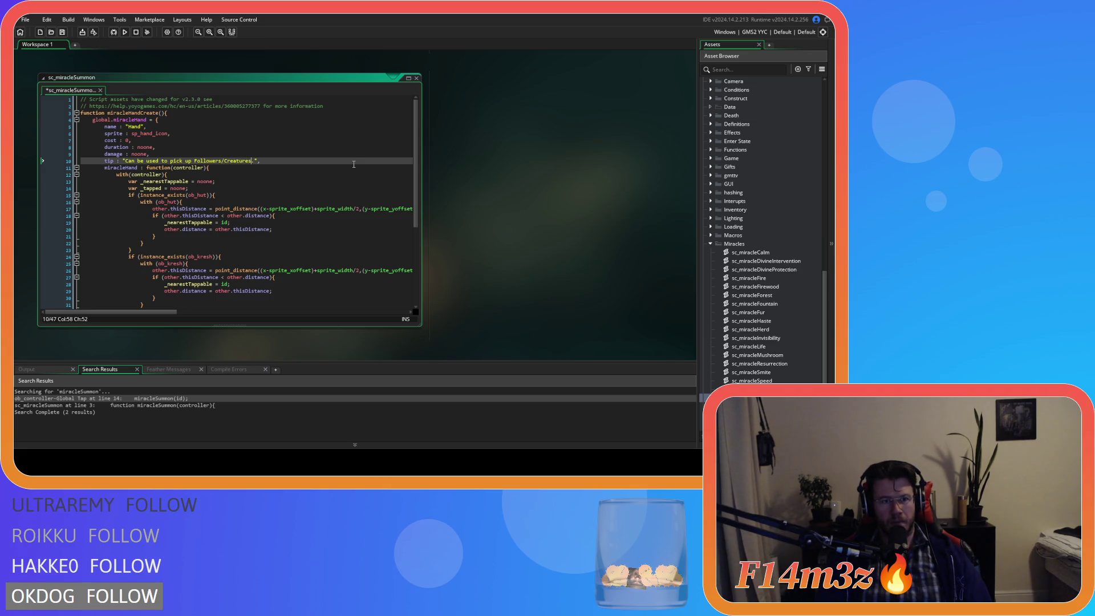
{"action": "type", "text": "/"}
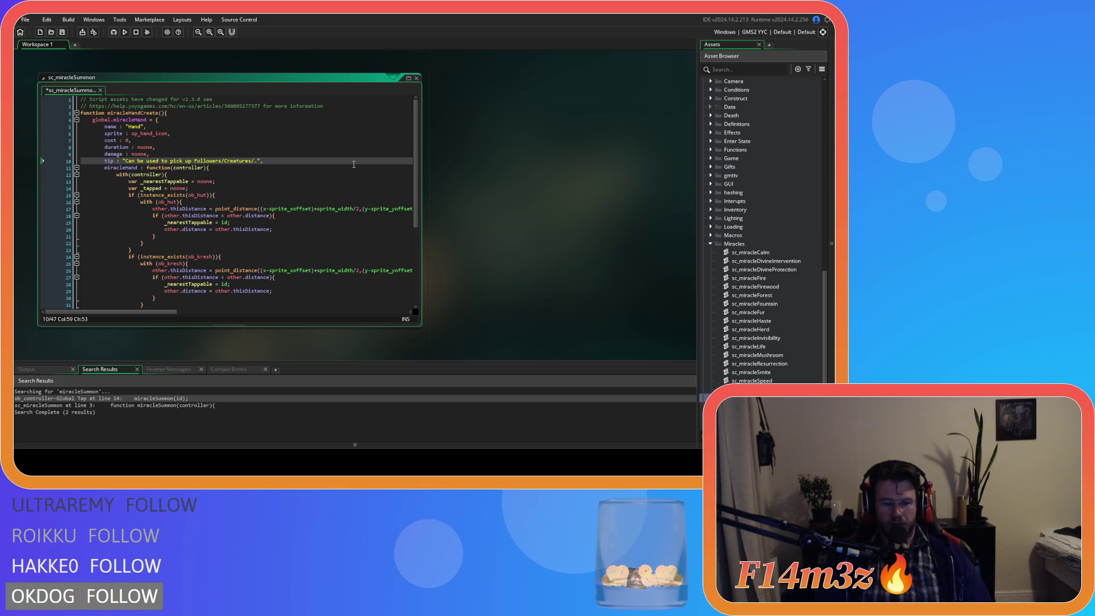
Step: Make the tip list "Followers, Creatures, Plants and Objects" and begin an "Additionally" sentence
{"action": "type", "text": "Plants"}
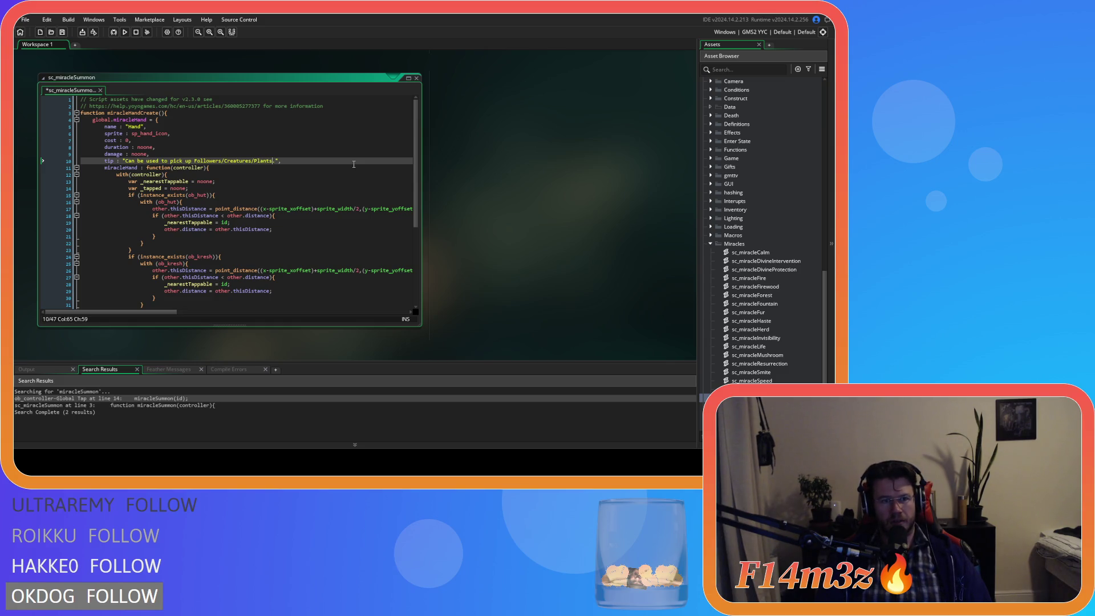
{"action": "key", "text": "BackSpace"}
{"action": "type", "text": ","}
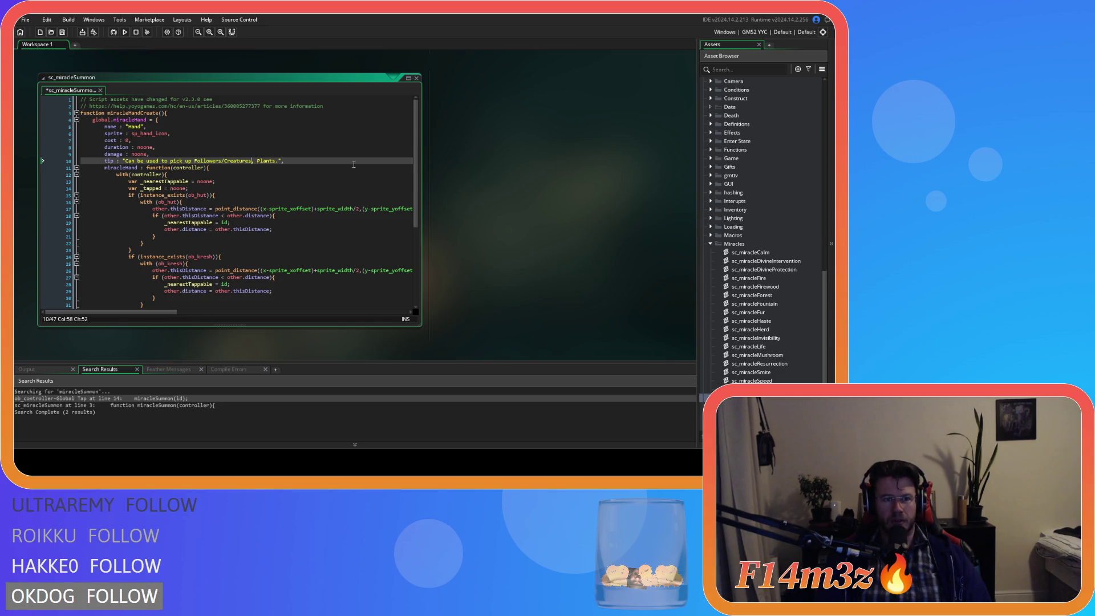
{"action": "key", "text": "BackSpace"}
{"action": "type", "text": ", Plants"}
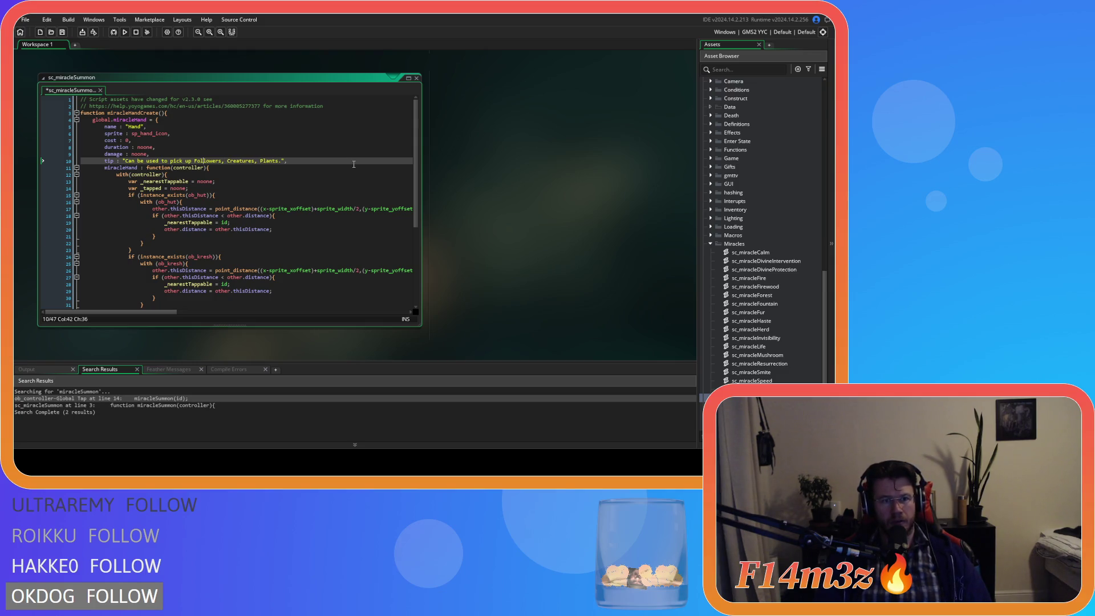
{"action": "type", "text": " and Objects"}
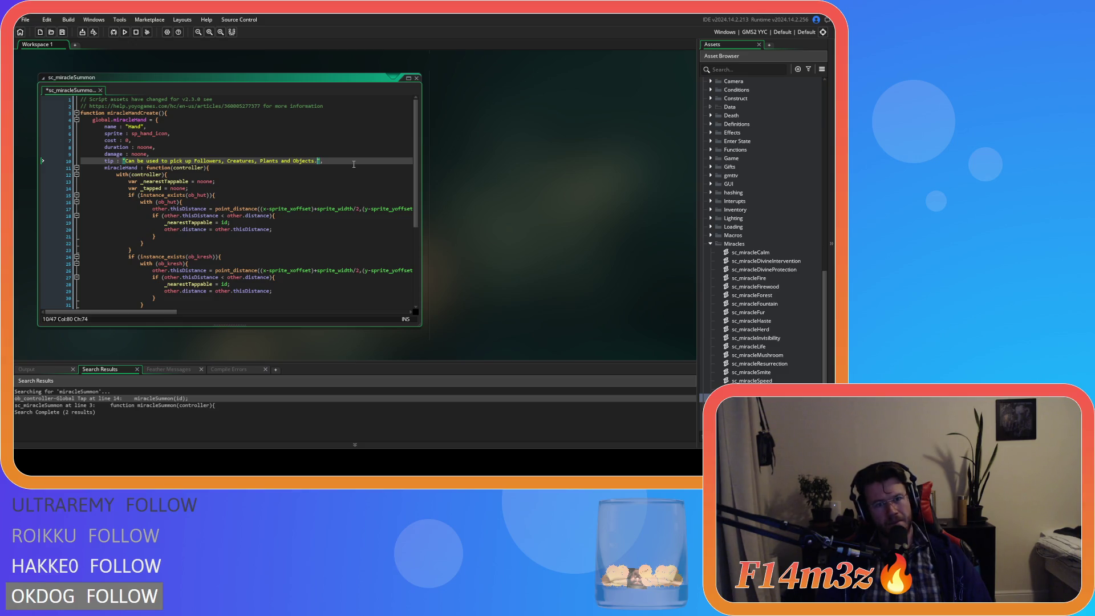
{"action": "type", "text": "Additionally "}
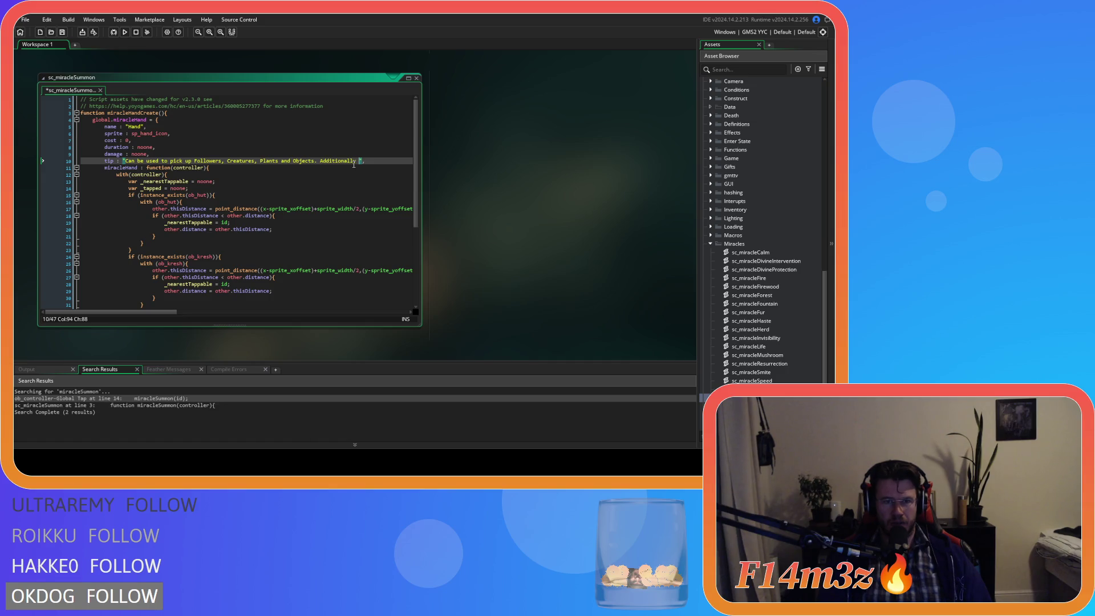
{"action": "type", "text": "clicking on"}
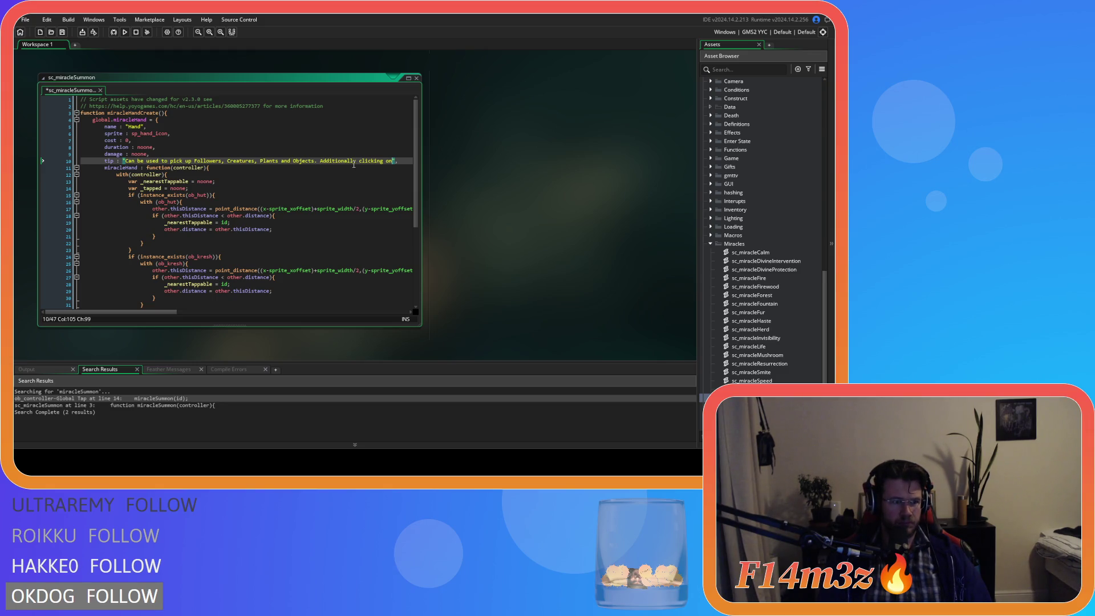
{"action": "key", "text": "BackSpace"}
{"action": "key", "text": "BackSpace"}
{"action": "key", "text": "BackSpace"}
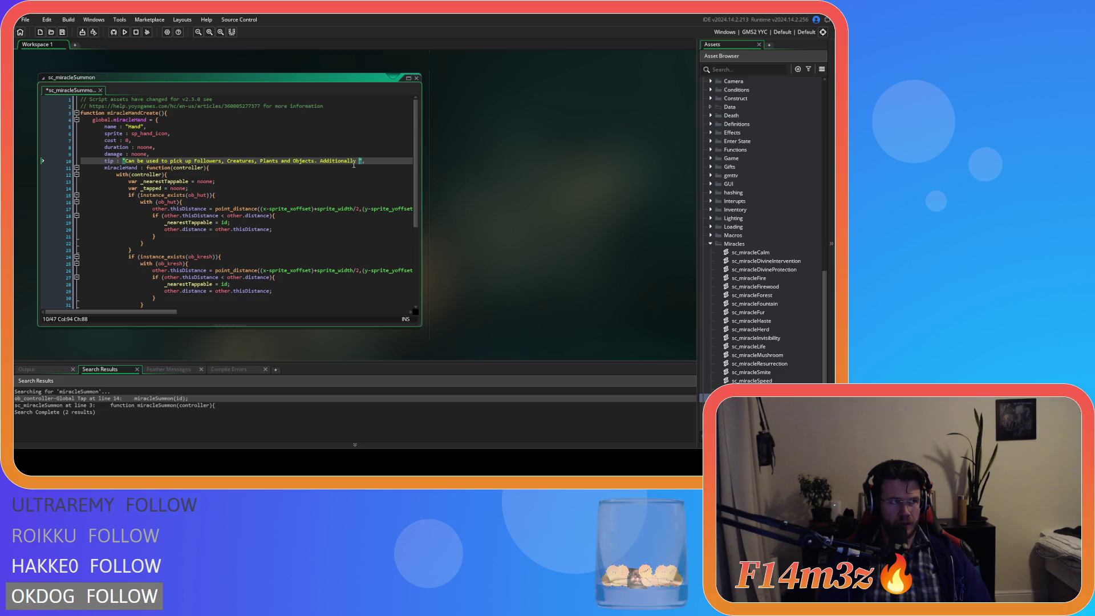
Step: Replace the trailing "Additionally" with "Summons occupants when used"
{"action": "key", "text": "BackSpace"}
{"action": "key", "text": "BackSpace"}
{"action": "key", "text": "BackSpace"}
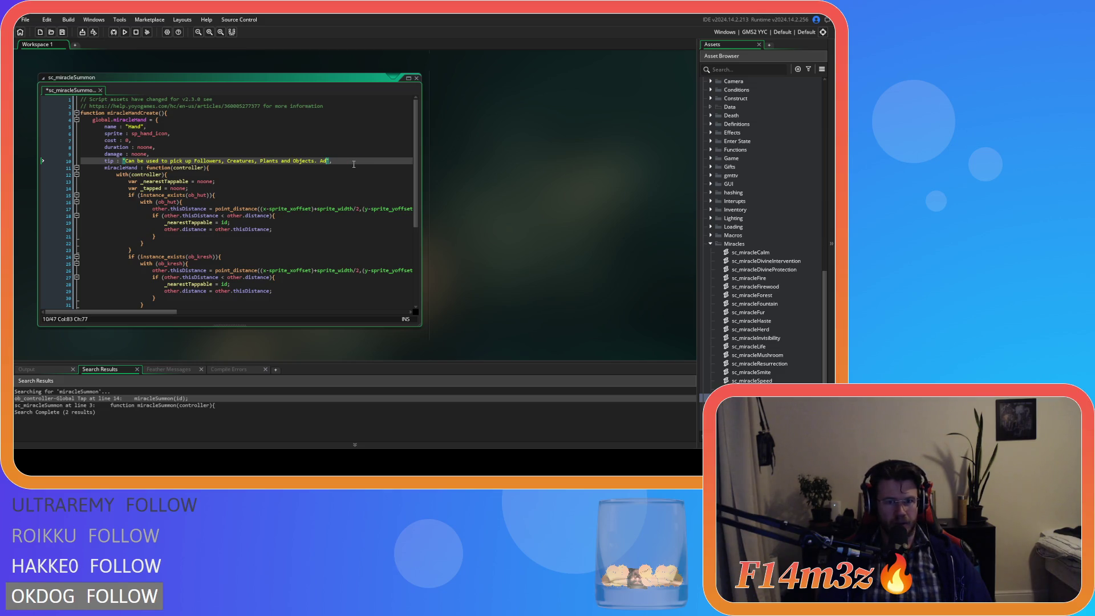
{"action": "type", "text": "When used on Tents"}
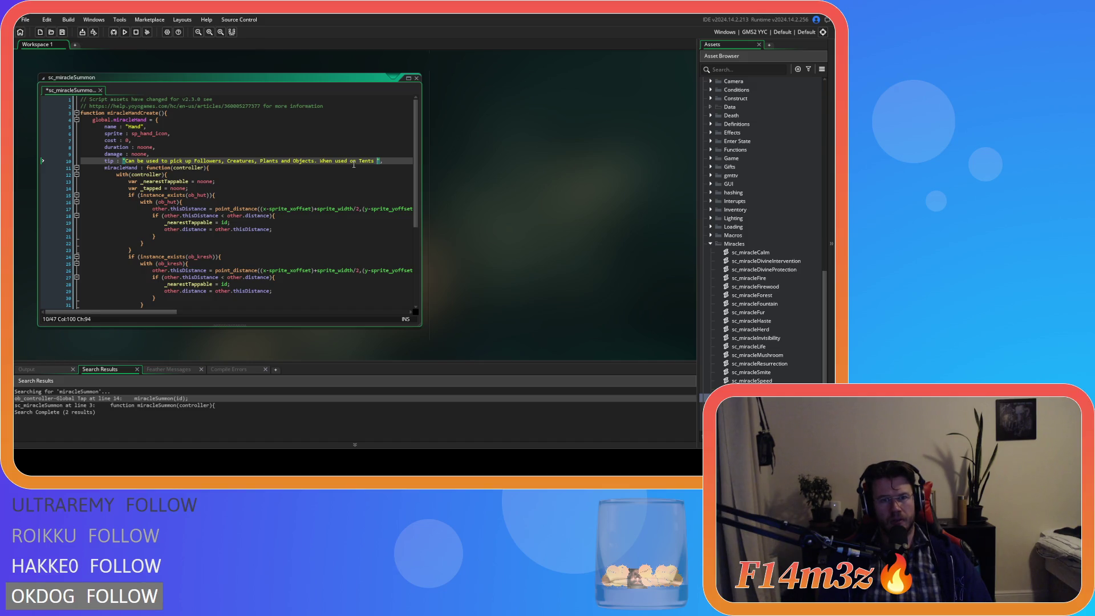
{"action": "key", "text": "BackSpace"}
{"action": "key", "text": "BackSpace"}
{"action": "key", "text": "BackSpace"}
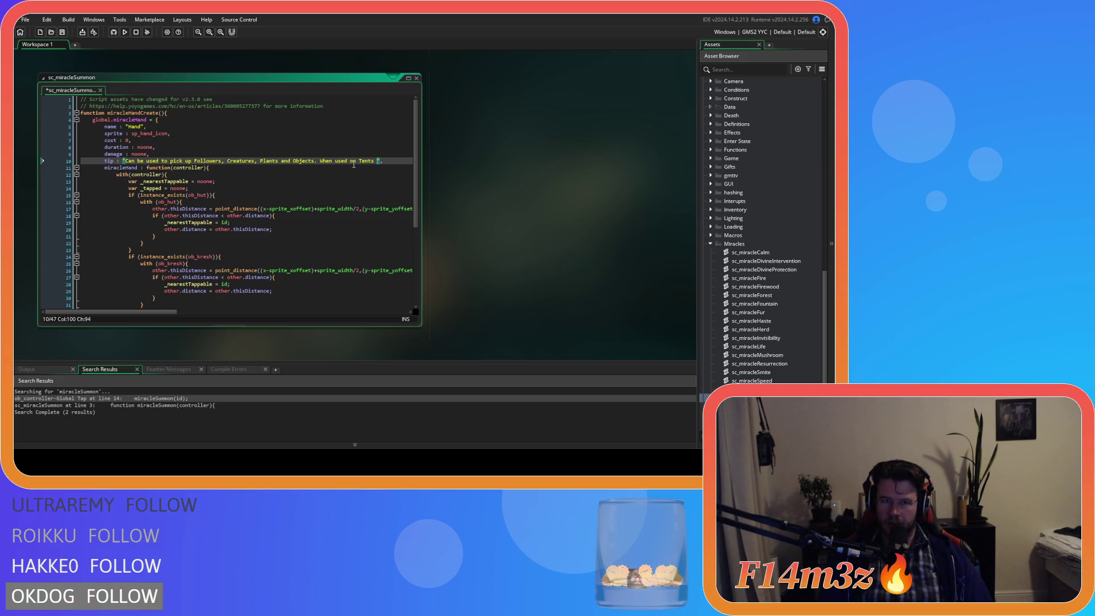
{"action": "key", "text": "BackSpace"}
{"action": "key", "text": "BackSpace"}
{"action": "key", "text": "BackSpace"}
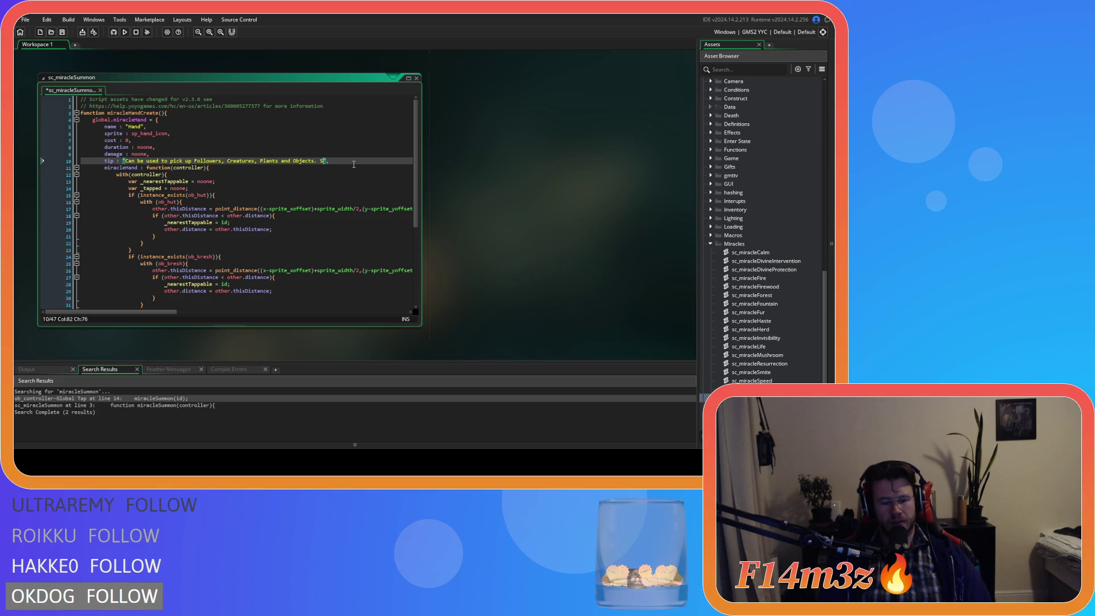
{"action": "type", "text": "Summons"}
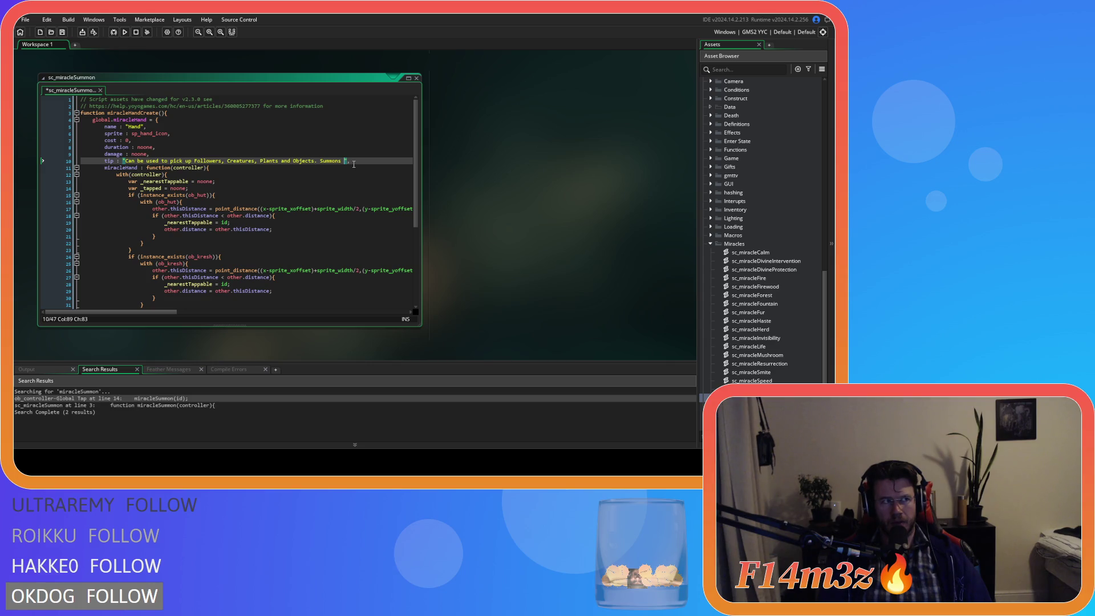
{"action": "type", "text": "he occupants "}
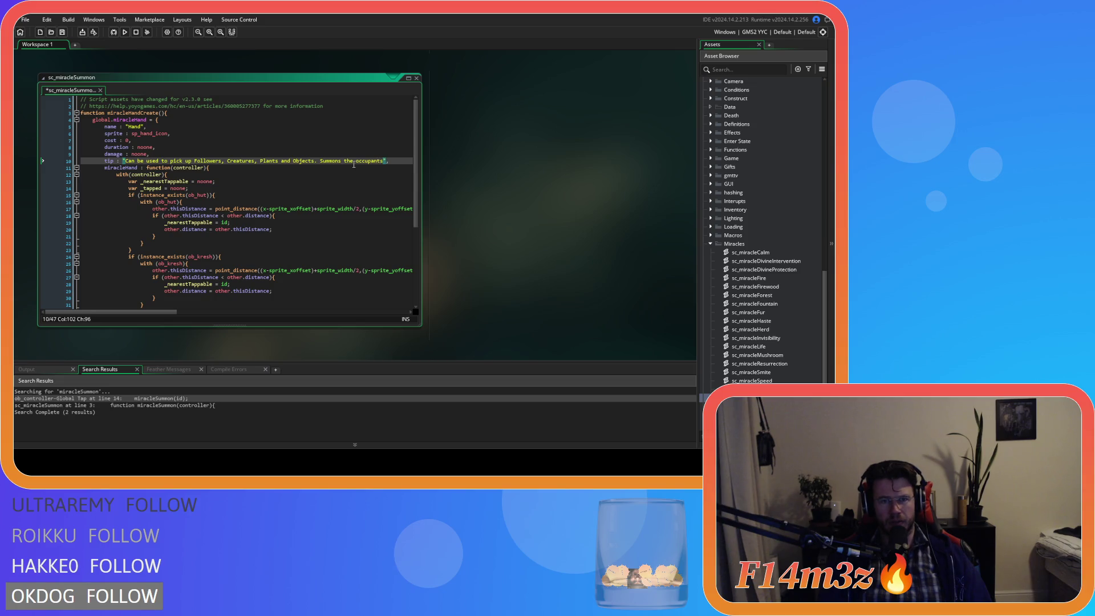
{"action": "type", "text": "when used"}
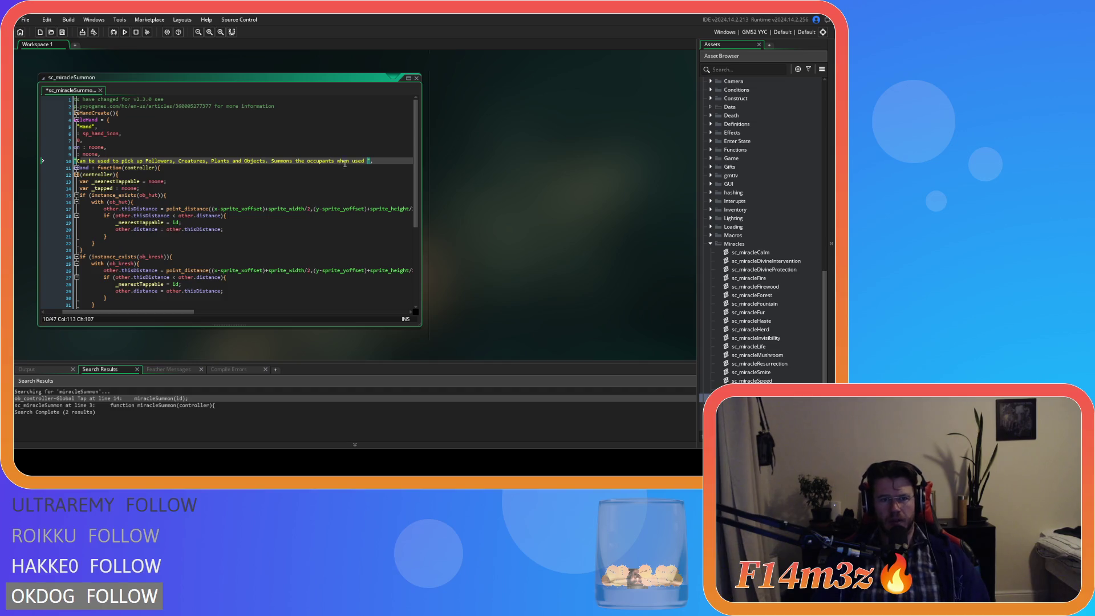
{"action": "double_click", "coordinate": [300, 161]}
{"action": "key", "text": "BackSpace"}
{"action": "key", "text": "BackSpace"}
Step: Finish the tip with "on Tents." and select the tip text up to "Objects."
{"action": "left_click", "coordinate": [355, 162]}
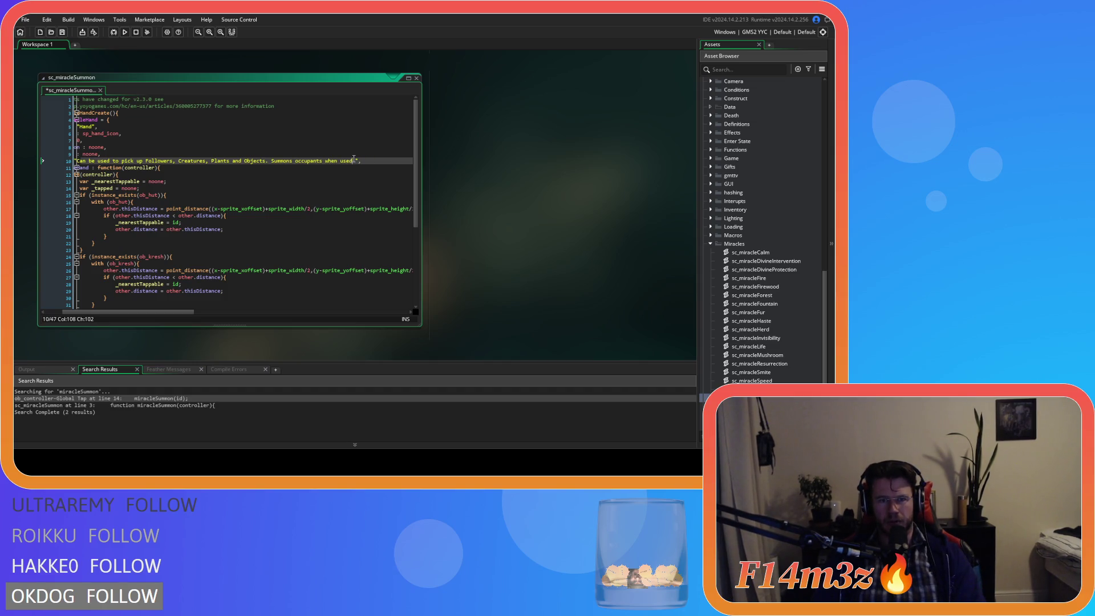
{"action": "type", "text": "on Tents."}
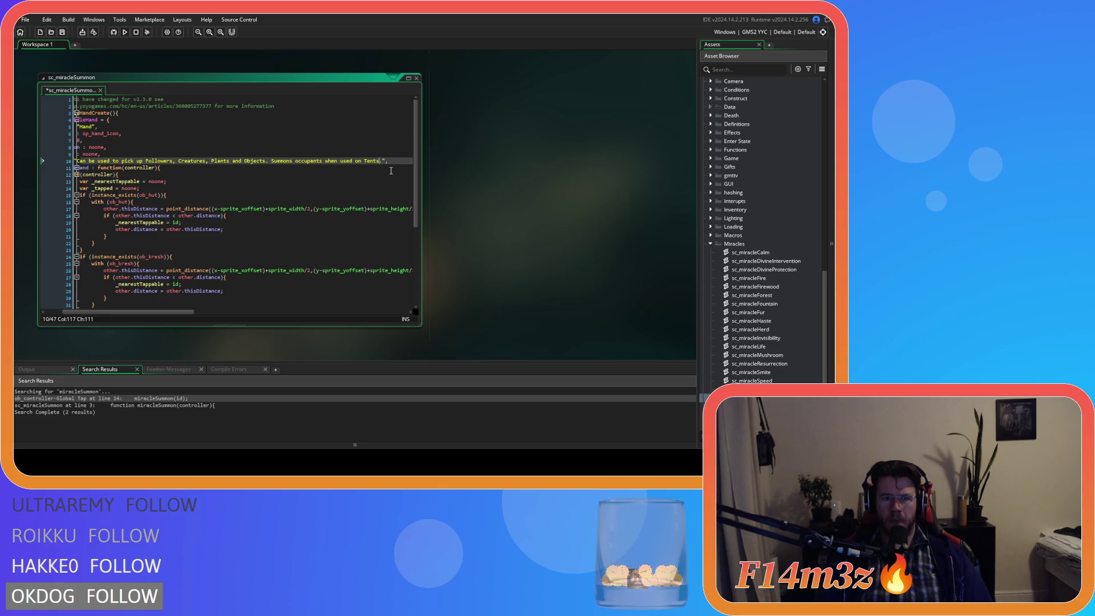
{"action": "key", "text": "Left"}
{"action": "key", "text": "Left"}
{"action": "key", "text": "Left"}
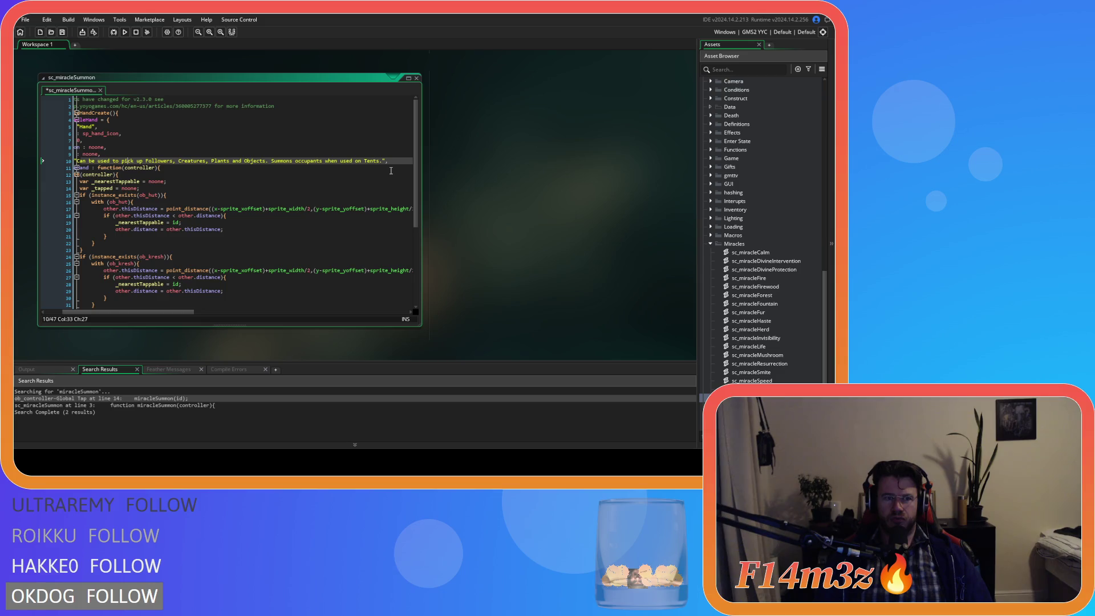
{"action": "key", "text": "Right"}
{"action": "key", "text": "Right"}
{"action": "key", "text": "Right"}
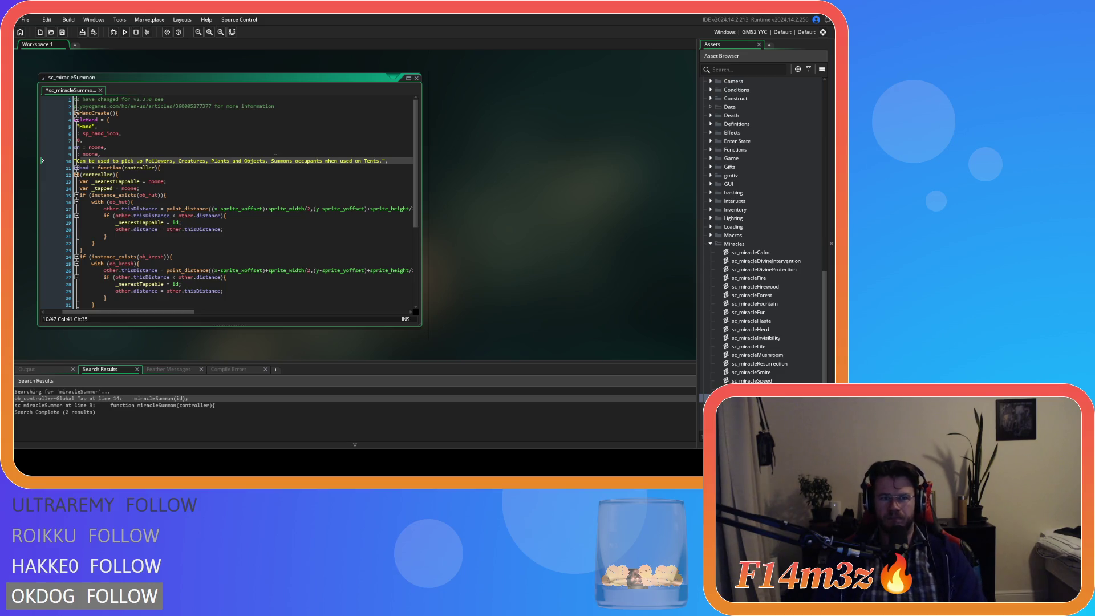
{"action": "mouse_move", "coordinate": [272, 160]}
{"action": "left_mouse_down"}
{"action": "mouse_move", "coordinate": [77, 163]}
{"action": "mouse_move", "coordinate": [103, 163]}
{"action": "left_mouse_up"}
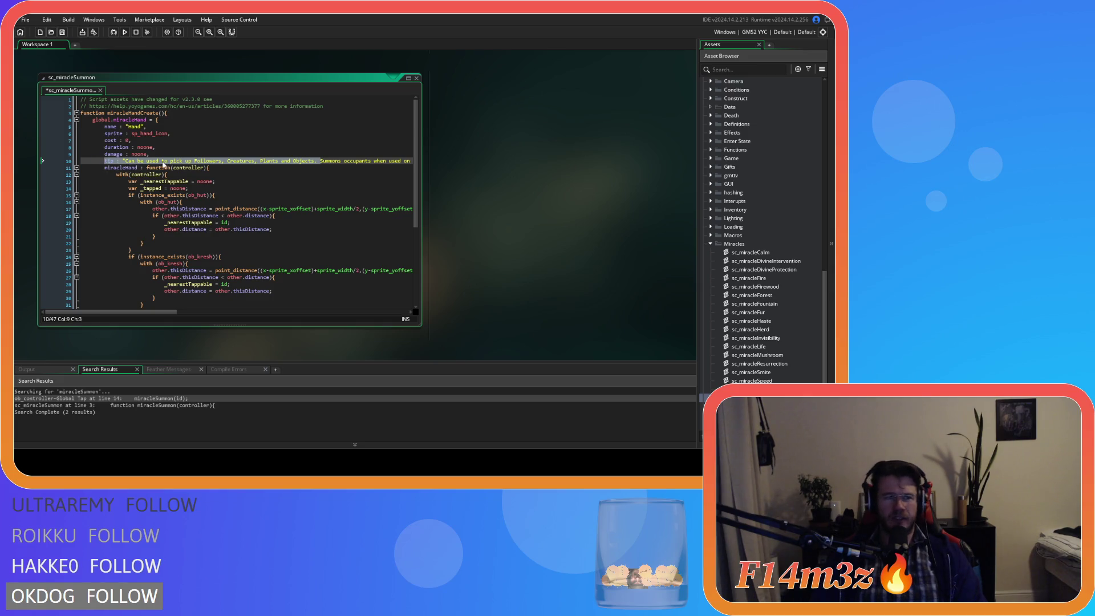